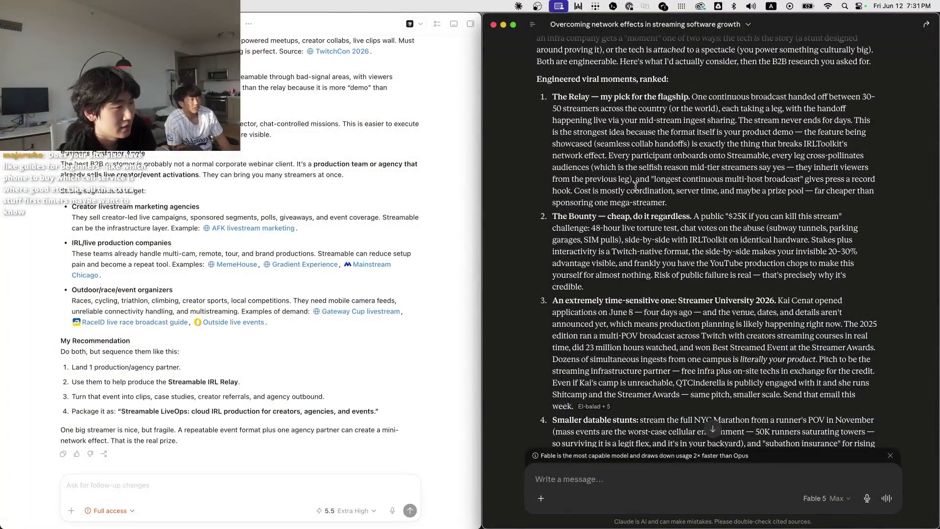
# Refocus the Claude chat, highlighting and then clearing the Streamer University passage
pyautogui.press('super+Tab')
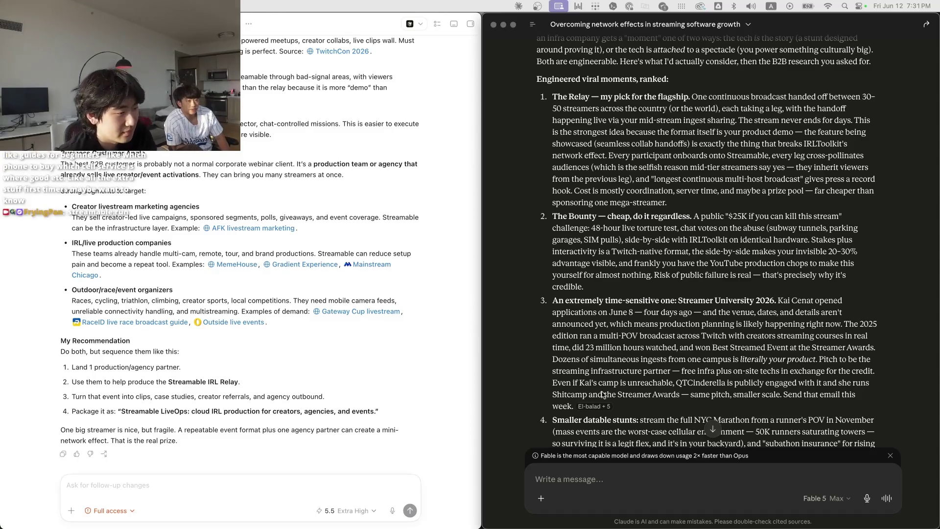
pyautogui.click(579, 331)
pyautogui.scroll(-1, 625, 291)
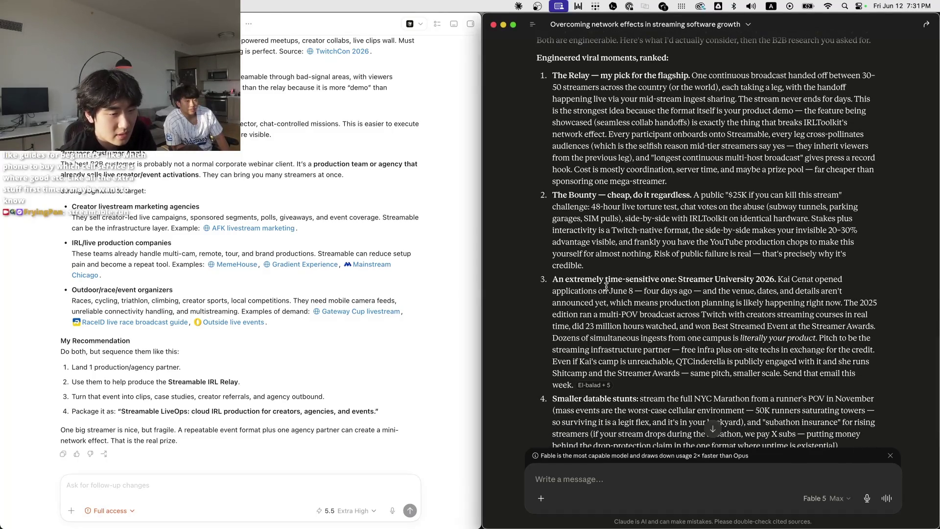
pyautogui.moveTo(606, 285); pyautogui.dragTo(777, 360)
pyautogui.click(727, 386)
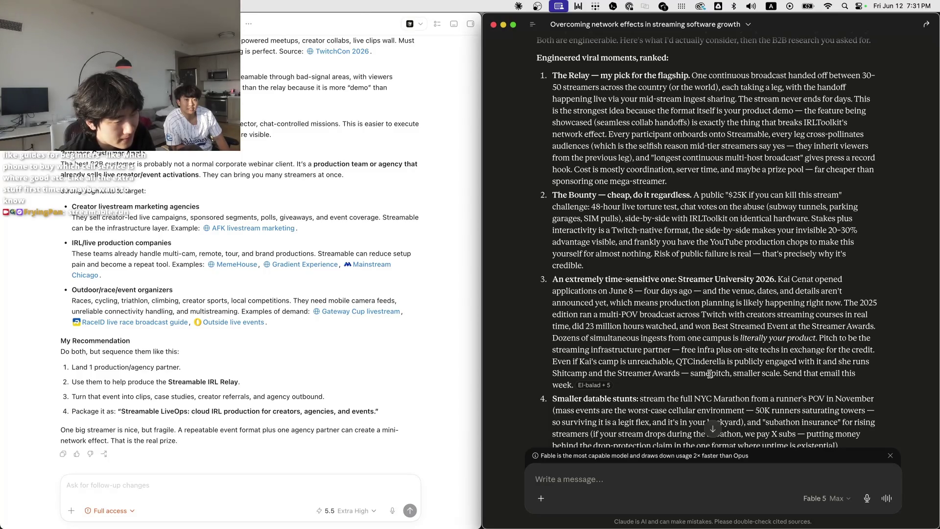
pyautogui.scroll(-3, 711, 386)
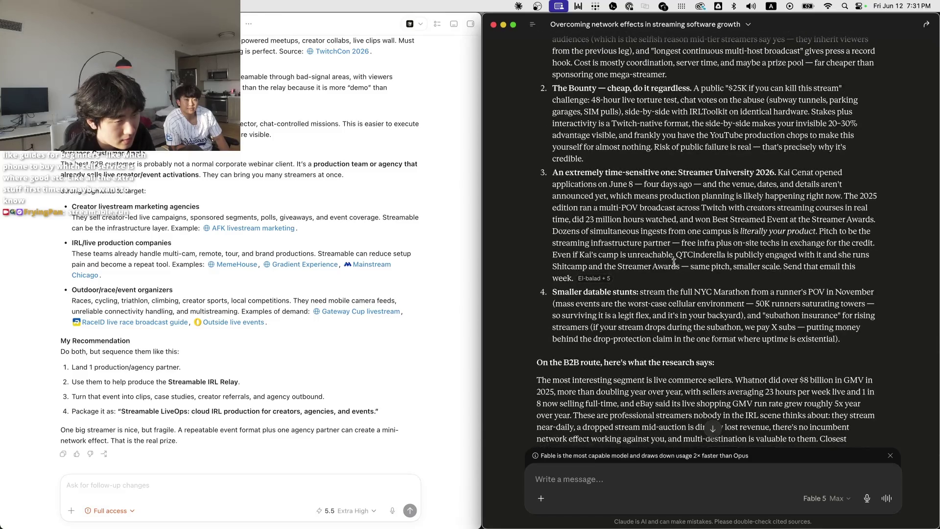
pyautogui.moveTo(674, 256); pyautogui.dragTo(715, 280)
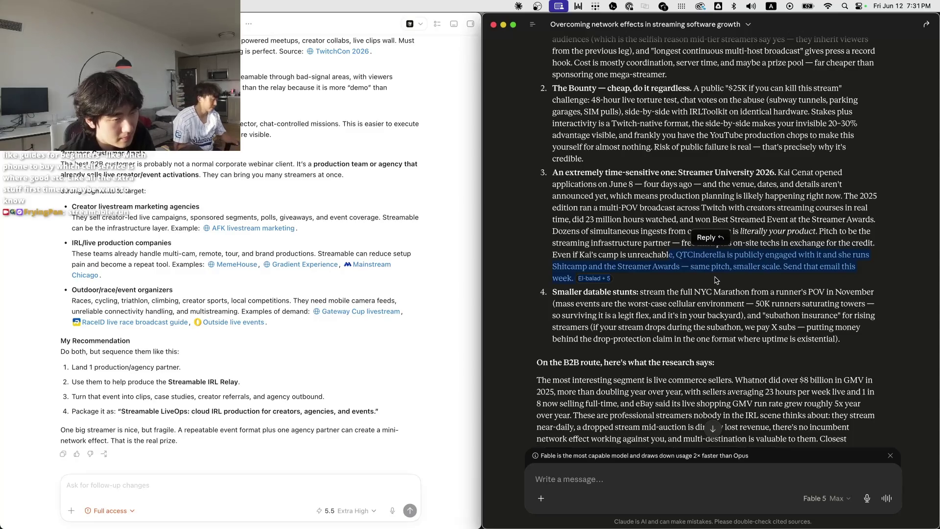
pyautogui.moveTo(675, 255); pyautogui.dragTo(618, 272)
pyautogui.click(673, 252)
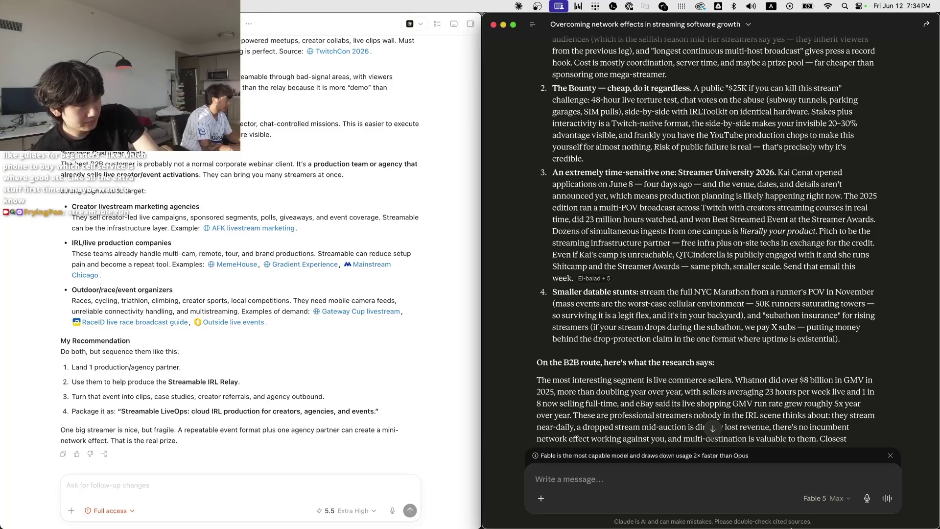
pyautogui.click(515, 506)
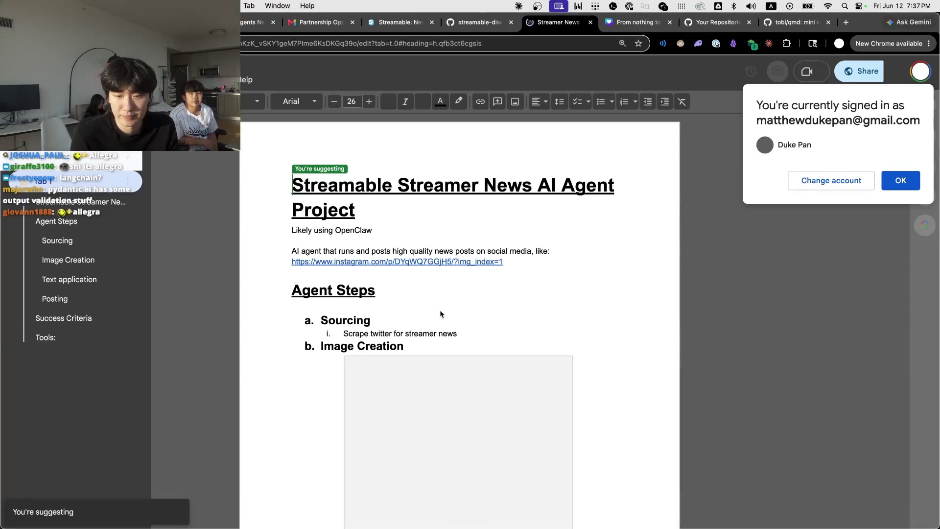
pyautogui.scroll(-1, 439, 310)
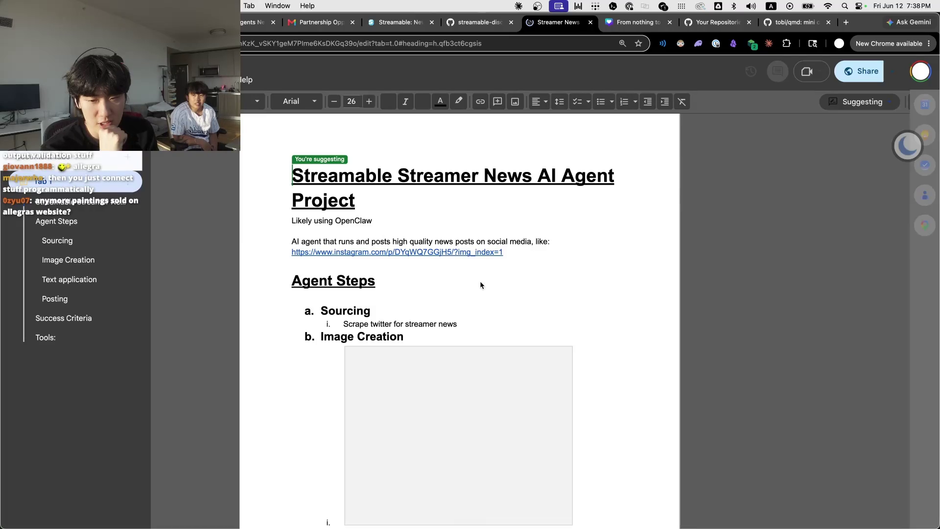
pyautogui.scroll(-3, 480, 284)
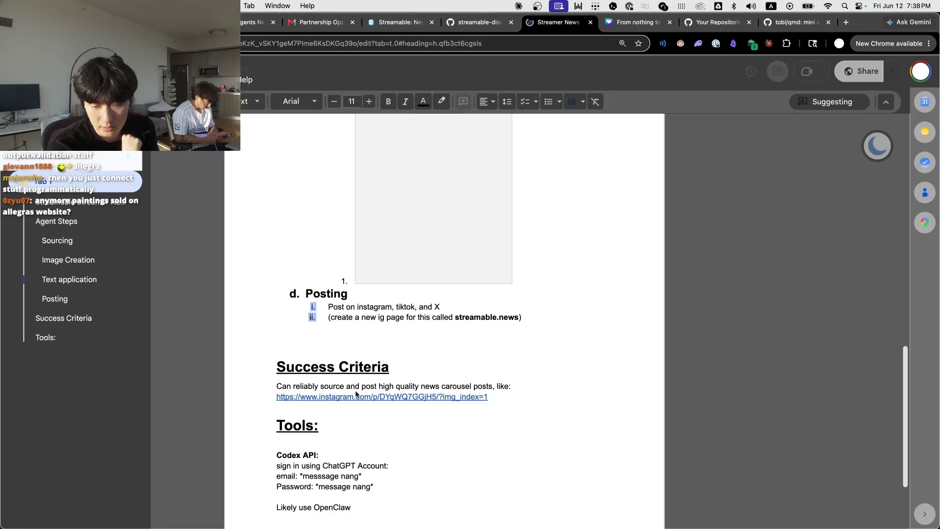
pyautogui.scroll(-3, 356, 395)
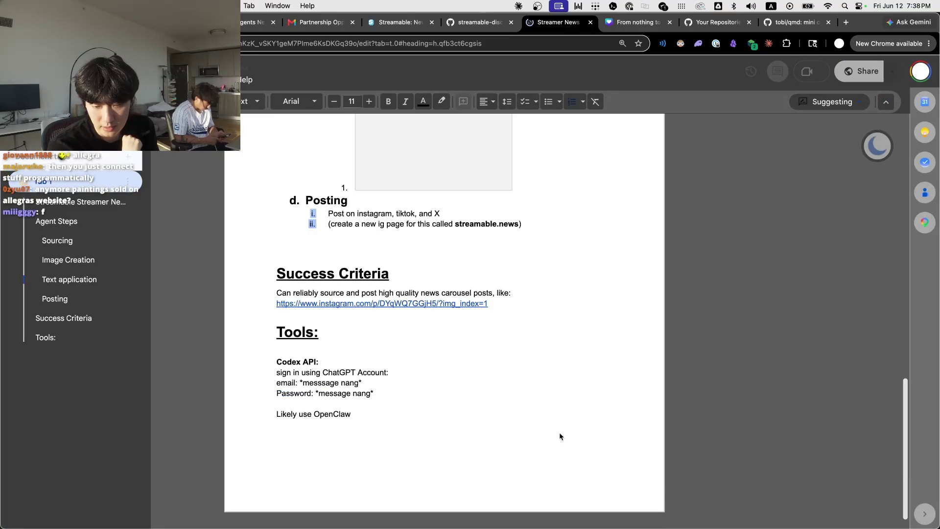
pyautogui.scroll(5, 403, 393)
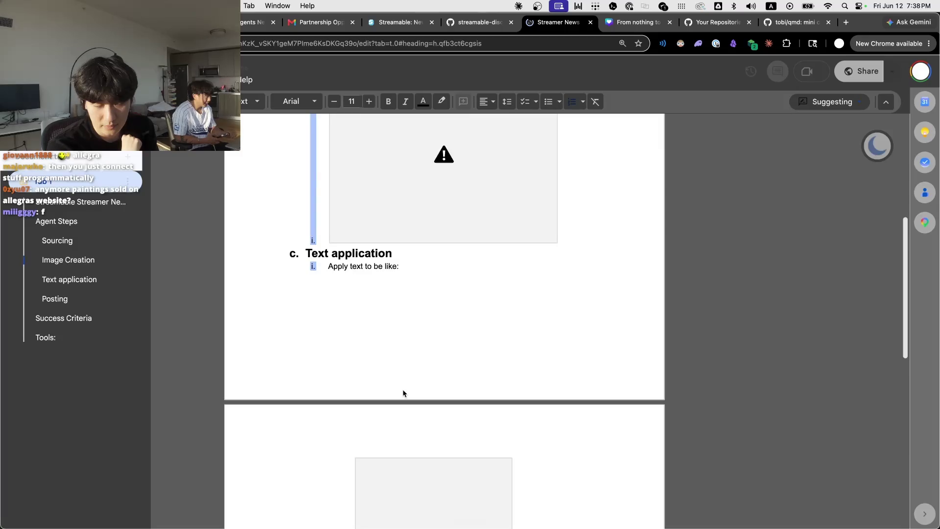
pyautogui.scroll(8, 403, 393)
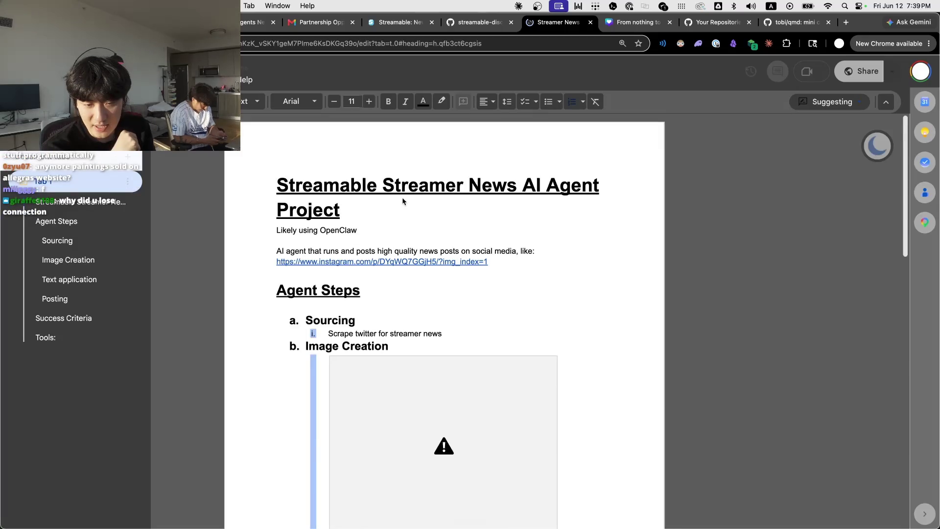
pyautogui.scroll(-8, 366, 269)
pyautogui.scroll(-6, 397, 279)
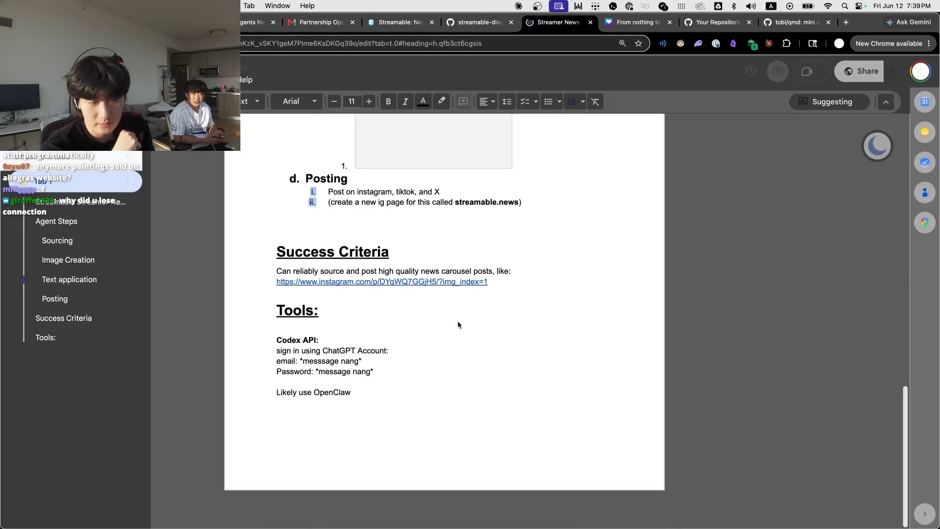
# Place the cursor after Success Criteria and show the example Instagram link's preview card
pyautogui.click(389, 252)
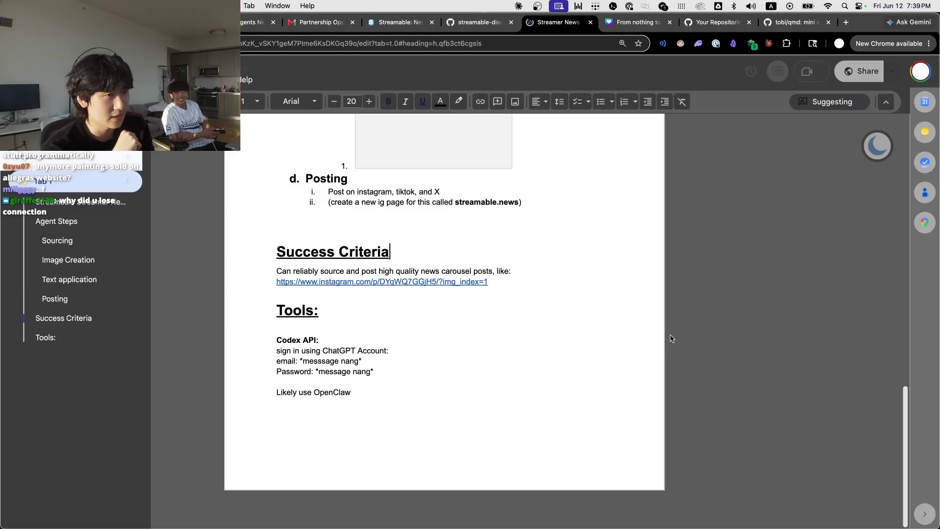
pyautogui.scroll(6, 671, 338)
pyautogui.scroll(6, 671, 339)
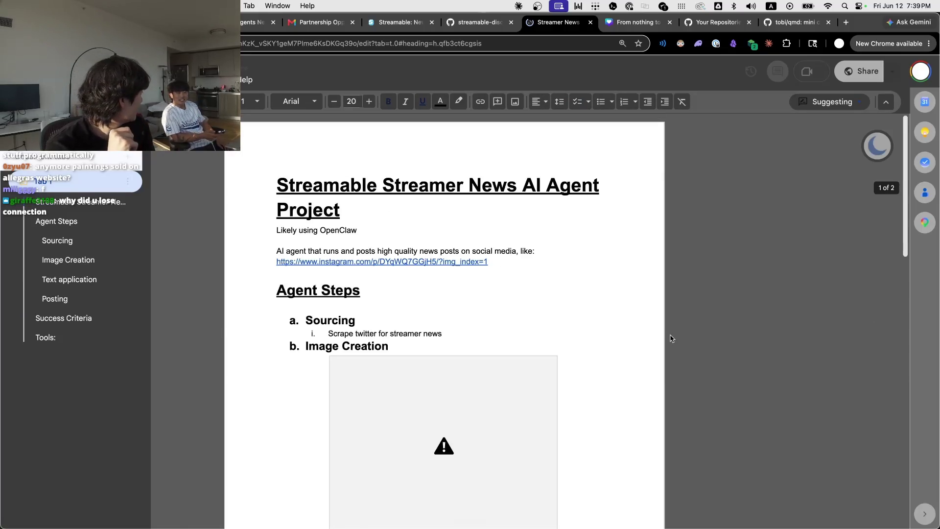
pyautogui.click(443, 261)
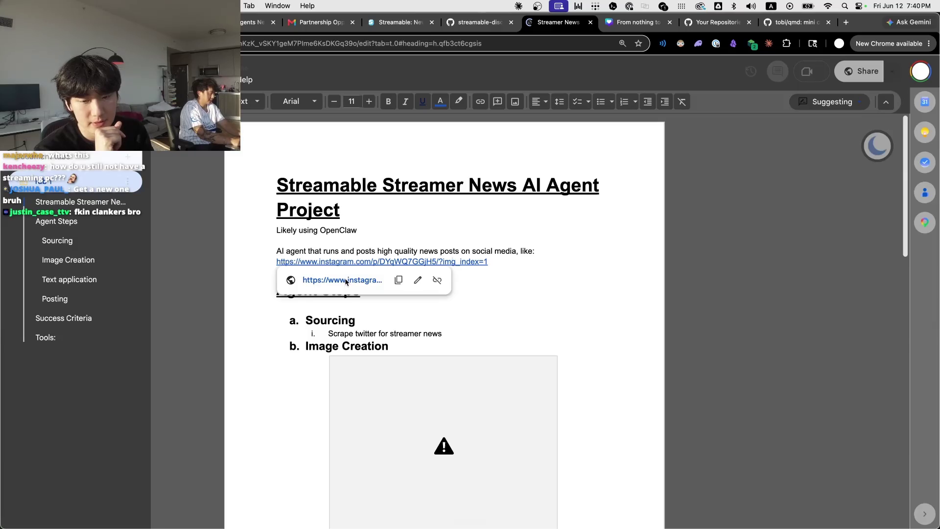
# Open the example gosparq post in a new tab and quit Claude and Obsidian from the Dock
pyautogui.click(347, 279)
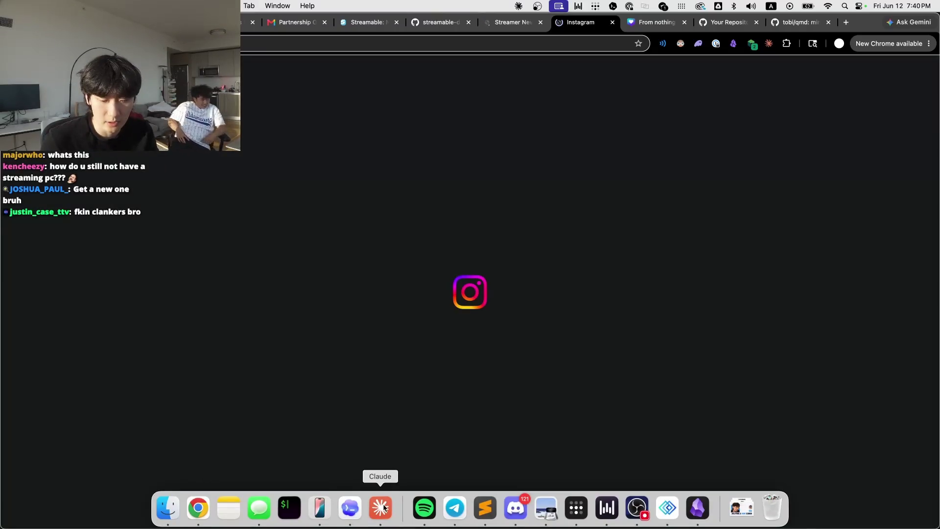
pyautogui.rightClick(380, 506)
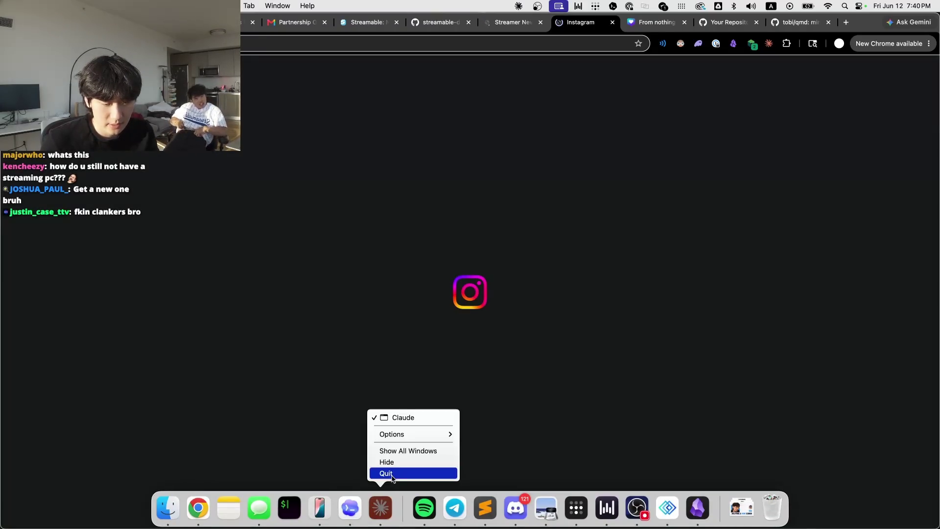
pyautogui.click(393, 474)
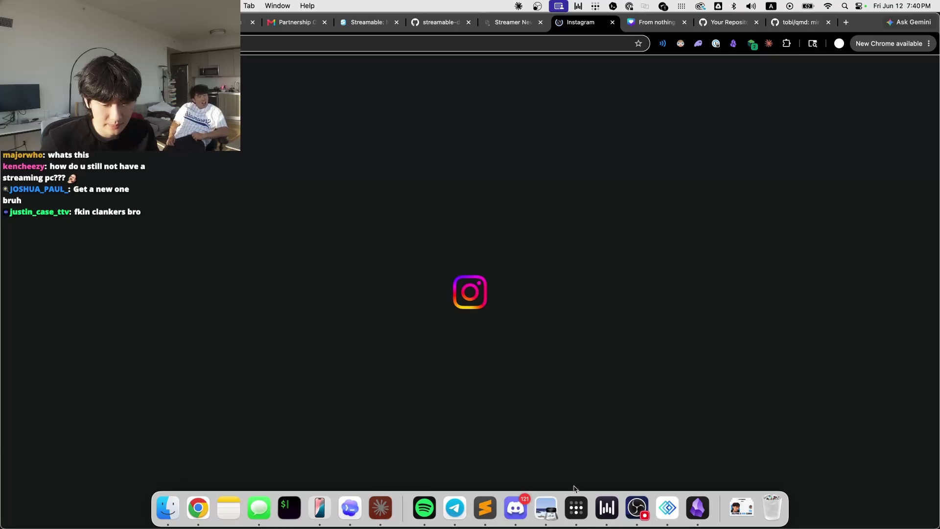
pyautogui.rightClick(720, 506)
pyautogui.rightClick(697, 507)
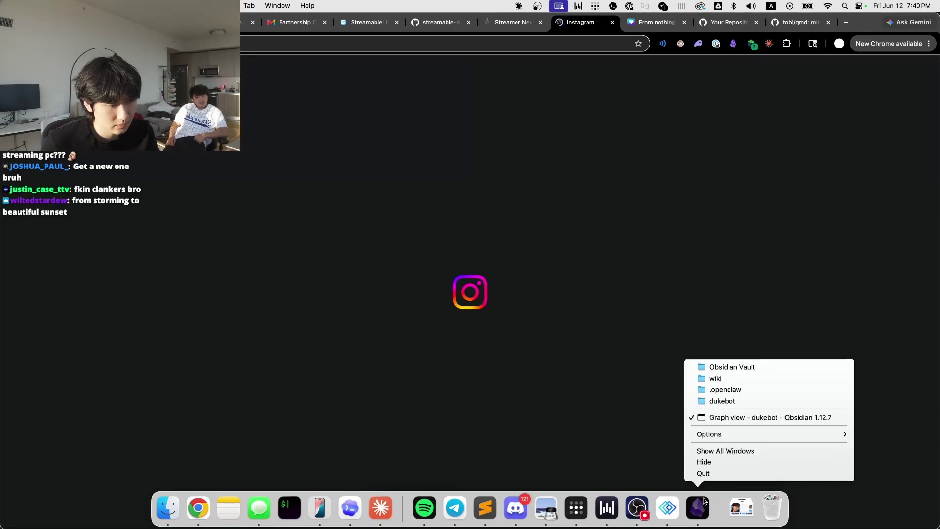
pyautogui.click(704, 473)
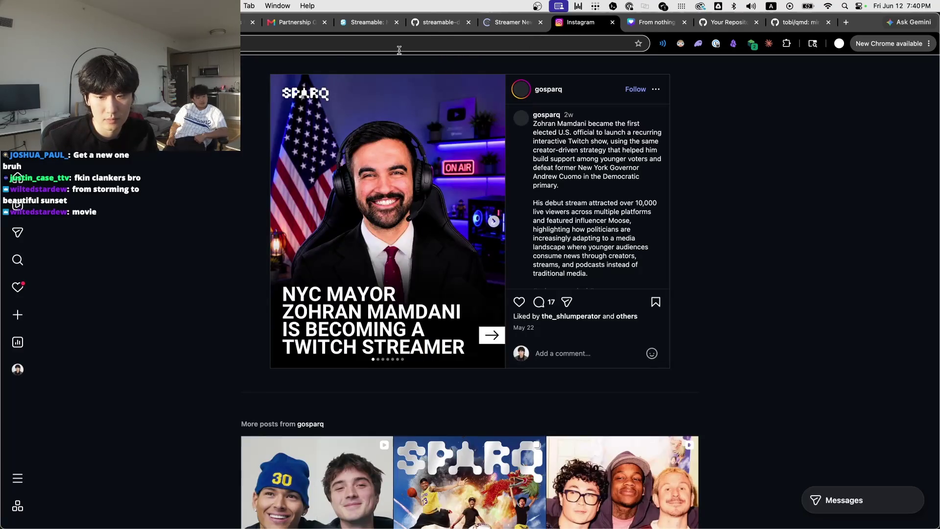
# Switch from the Instagram post to Codex and start a new dukebot chat
pyautogui.press('Escape')
pyautogui.press('super+Tab')
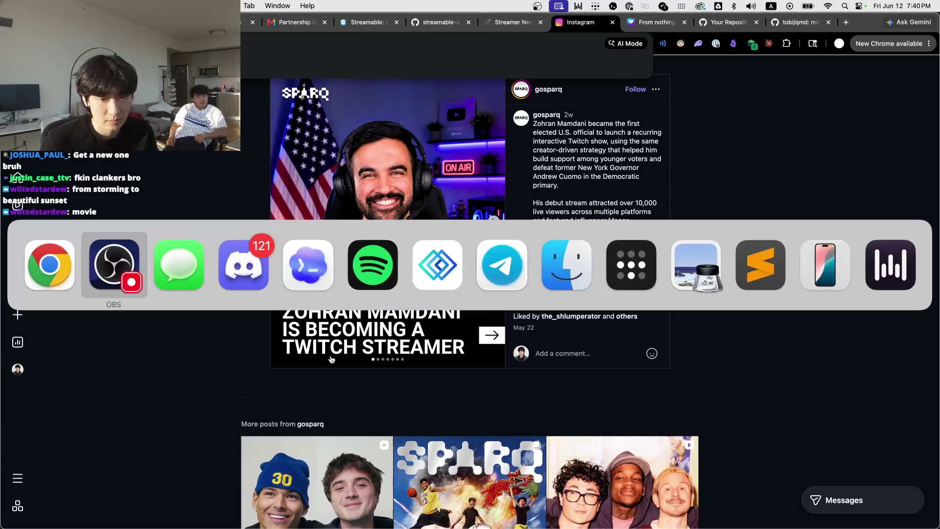
pyautogui.press('Tab')
pyautogui.press('Tab')
pyautogui.press('Tab')
pyautogui.click(308, 265)
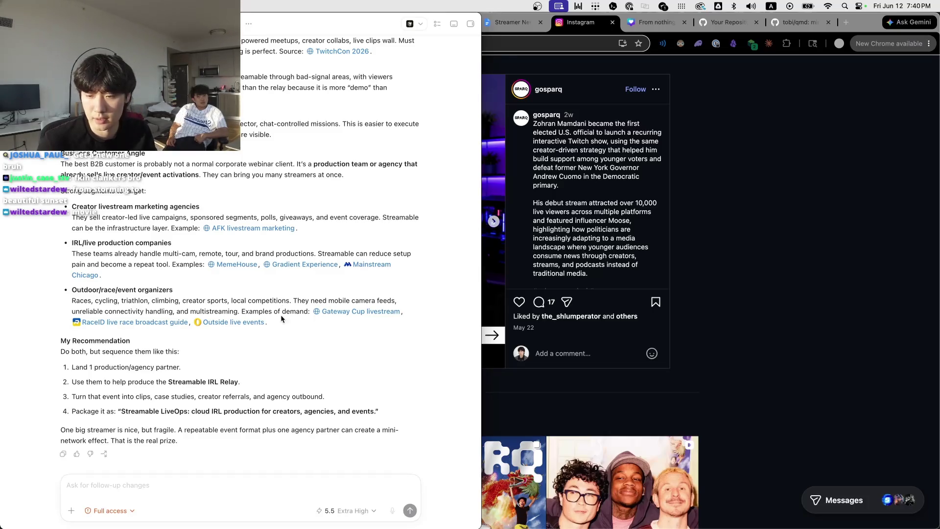
pyautogui.press('super+n')
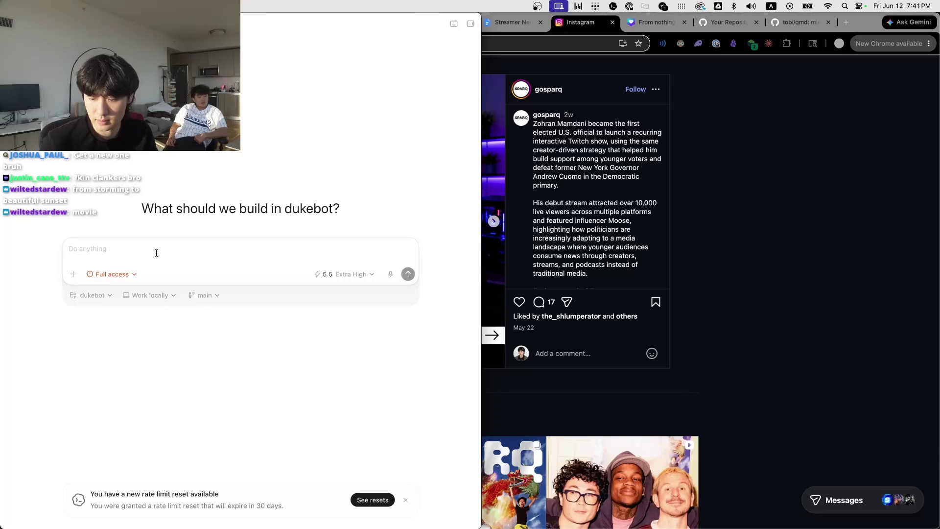
# Paste the Instagram post link into the dukebot prompt, then return to Chrome's project doc tab
pyautogui.write('https://www.instagram.com/p/DYqWQ7GGjH5/?img_index=1')
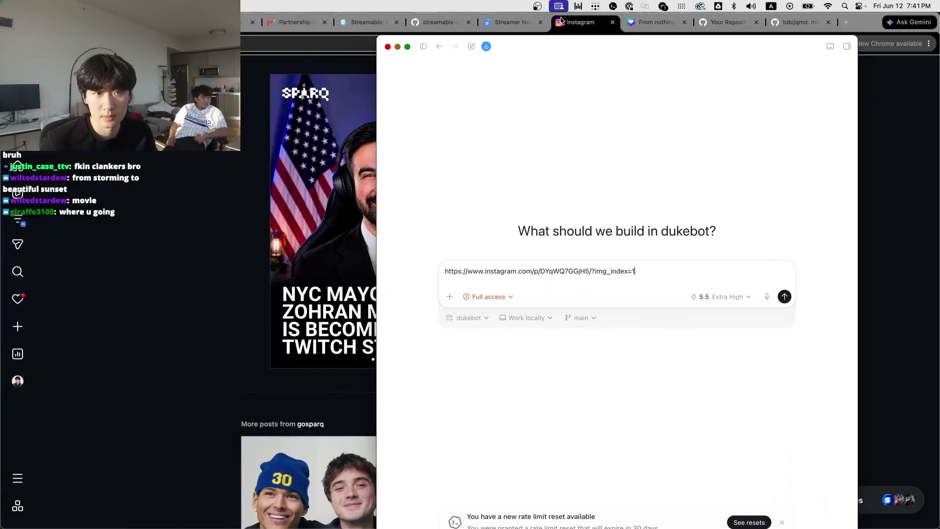
pyautogui.click(577, 42)
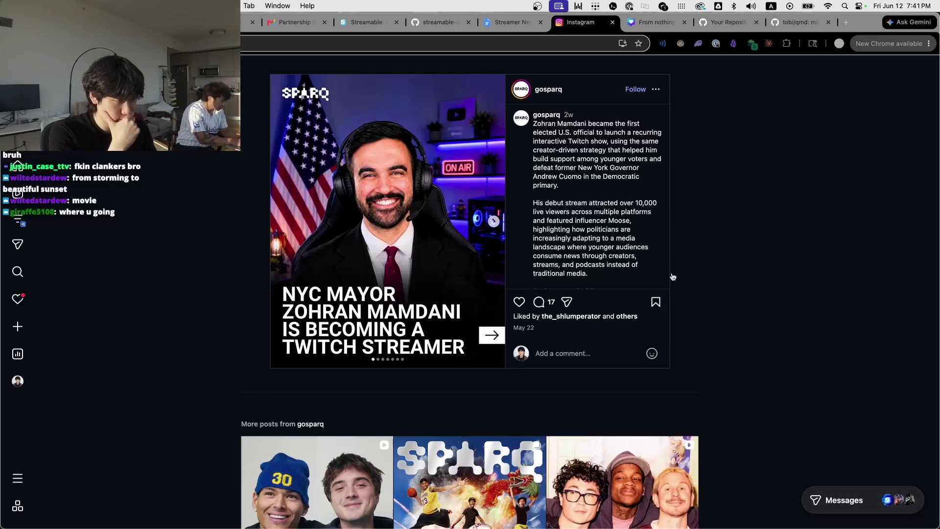
pyautogui.hotkey('ctrl', 'shift', 'Tab')
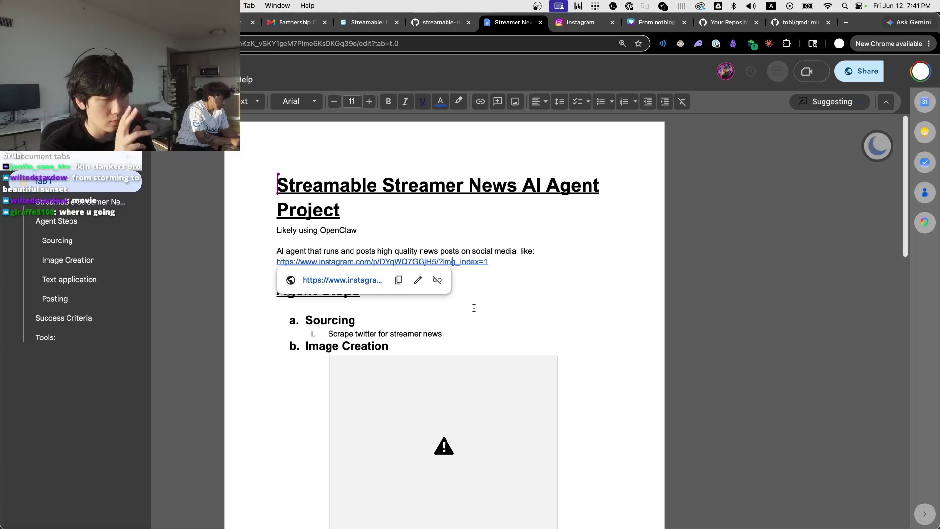
# Dismiss the link preview to review the Agent Steps section, then switch back to Codex
pyautogui.click(507, 262)
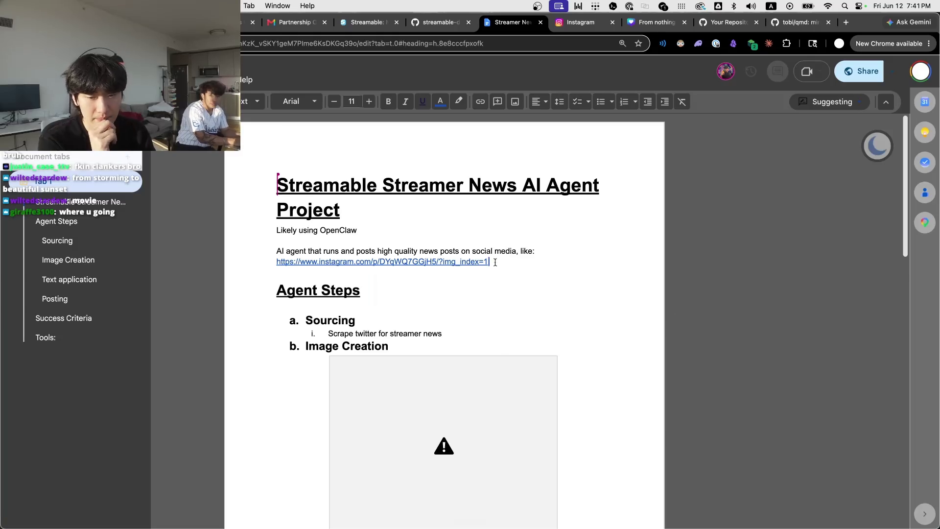
pyautogui.scroll(-2, 456, 300)
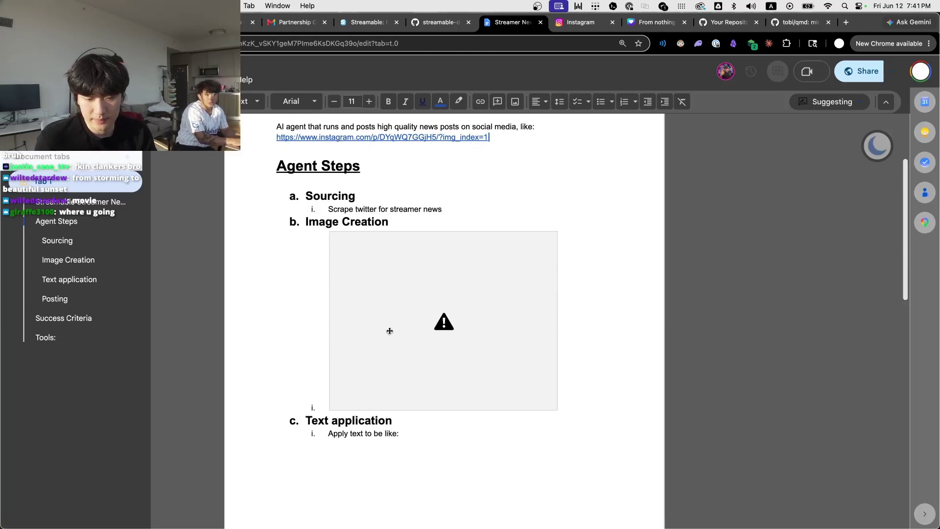
pyautogui.press('super+Tab')
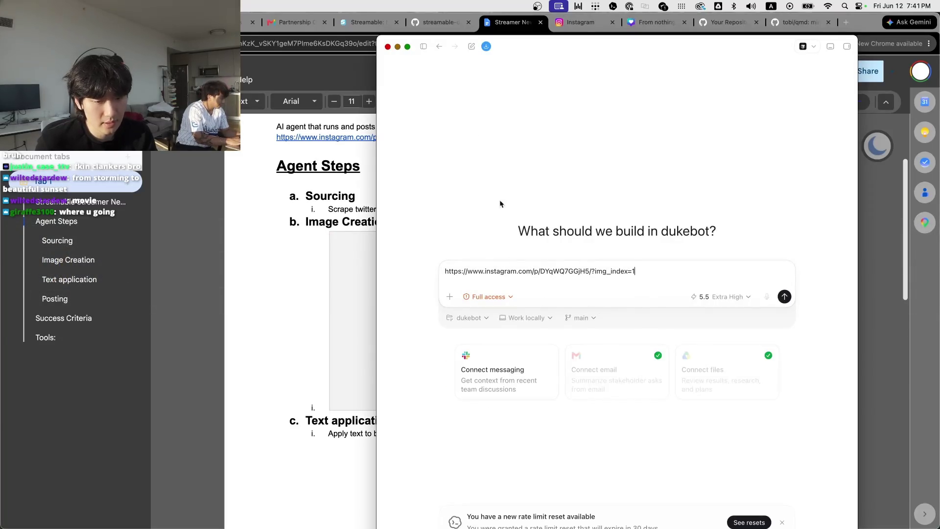
# Put the link on its own line and add a request to design an automated Instagram-post agent
pyautogui.press('super+a')
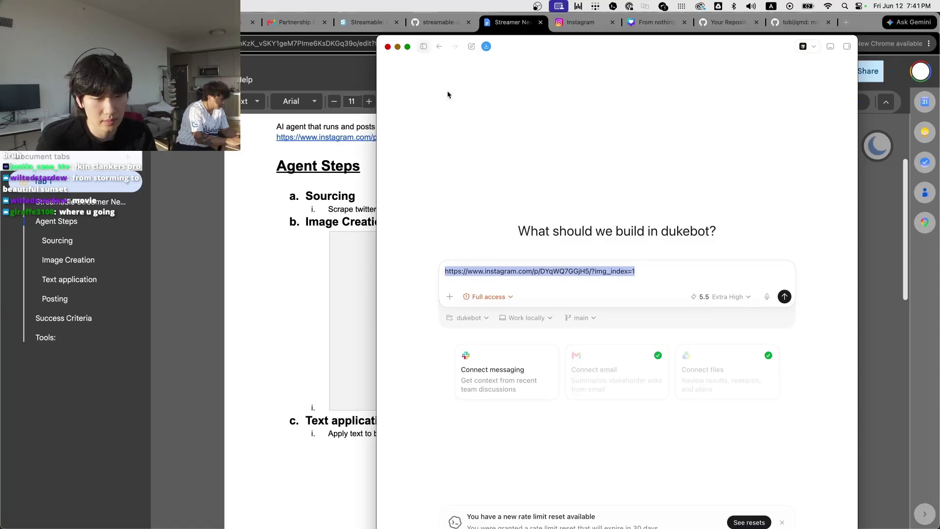
pyautogui.press('super+b')
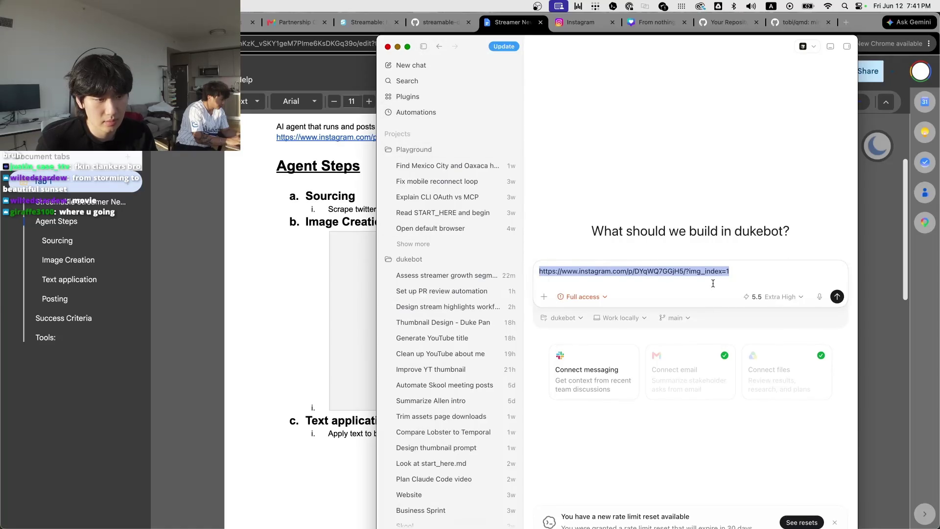
pyautogui.click(733, 271)
pyautogui.press('super+a')
pyautogui.press('super+x')
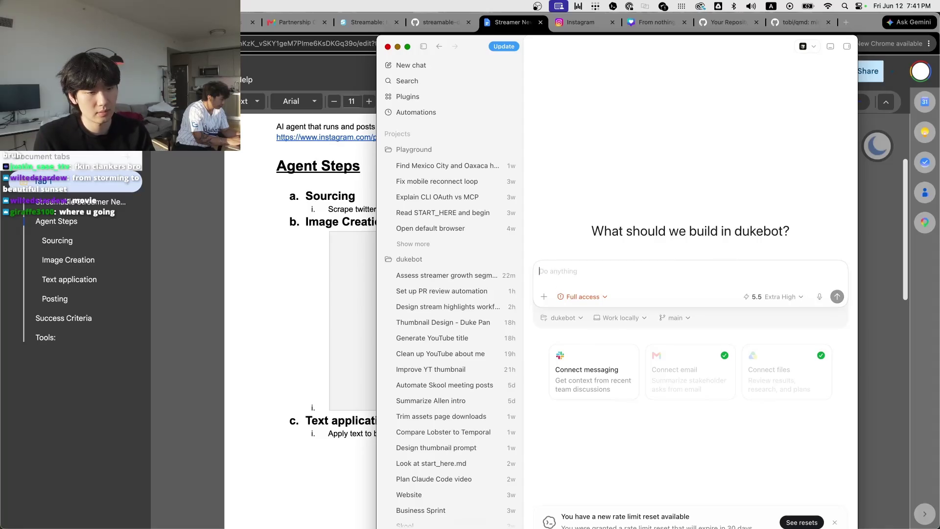
pyautogui.press('super+v')
pyautogui.hotkey('shift', 'Return')
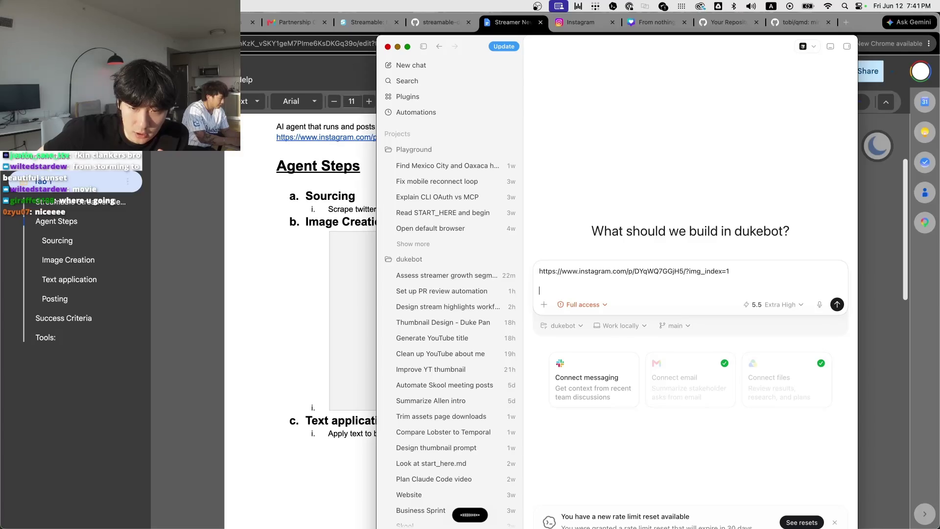
pyautogui.press('super+v')
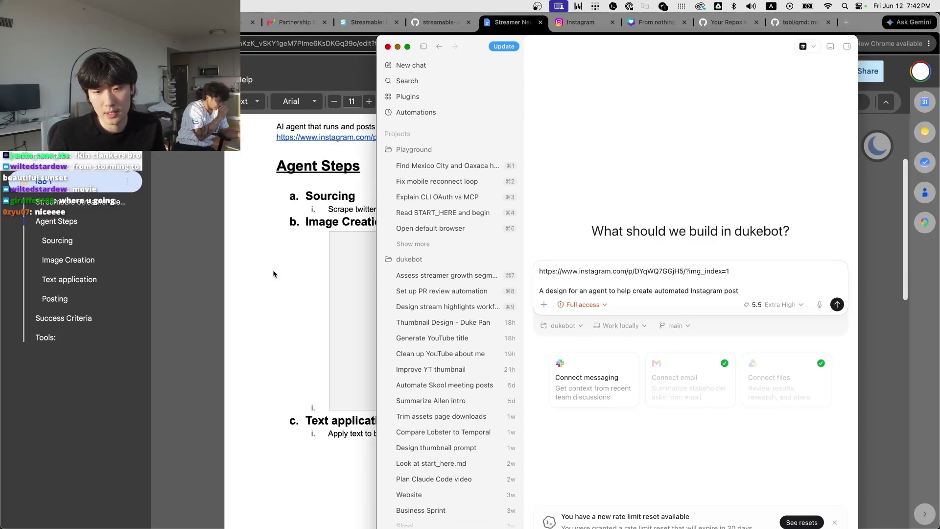
# Return to the Google Doc and hide Codex from the Dock
pyautogui.click(301, 277)
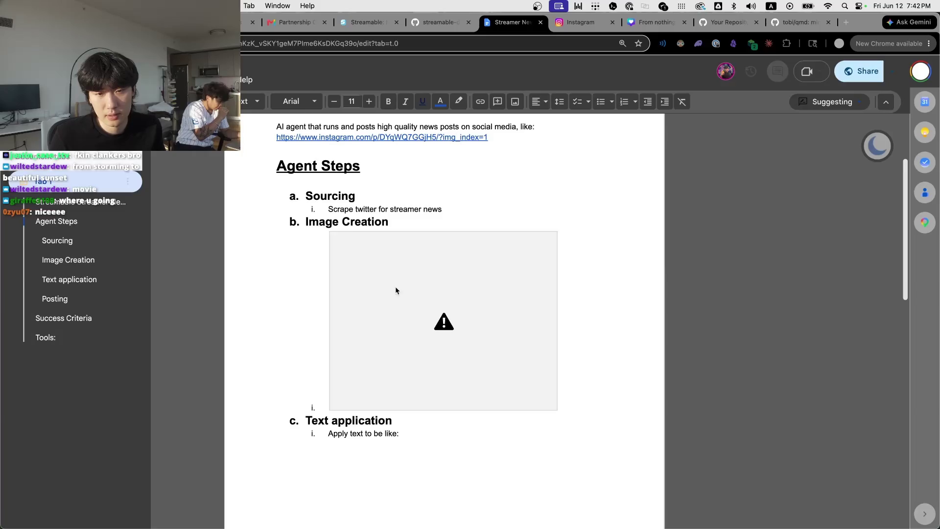
pyautogui.press('super+Tab')
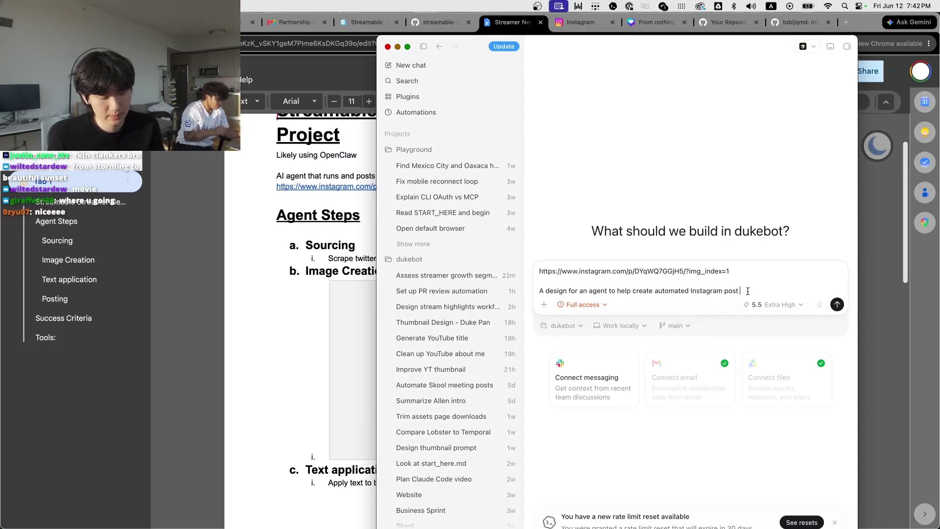
pyautogui.write('s')
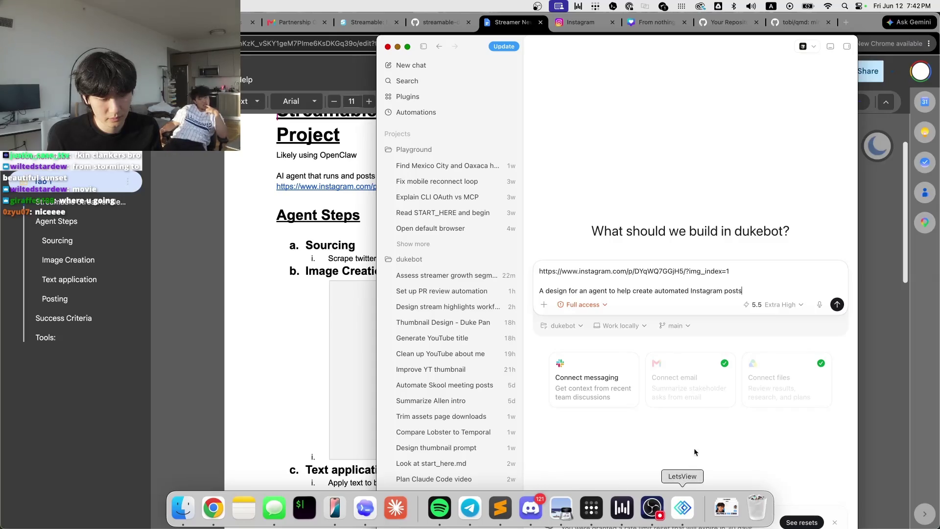
pyautogui.rightClick(683, 507)
pyautogui.click(698, 474)
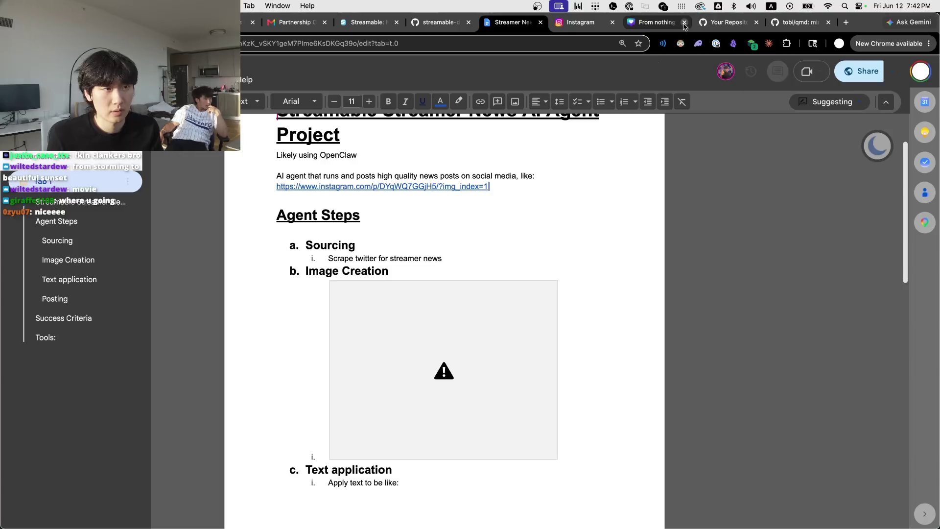
# Close the Instagram, GitHub and other leftover Chrome tabs, then bring Codex back up
pyautogui.click(685, 23)
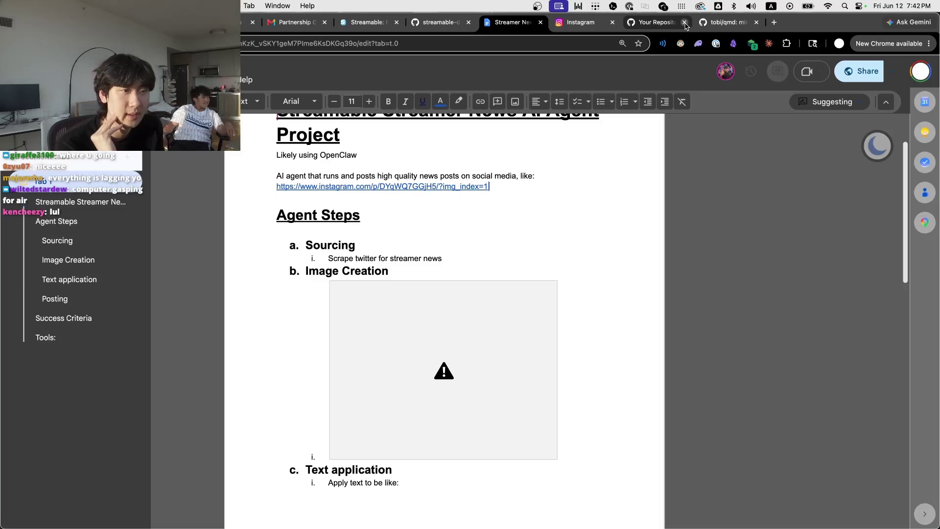
pyautogui.click(613, 22)
pyautogui.click(613, 23)
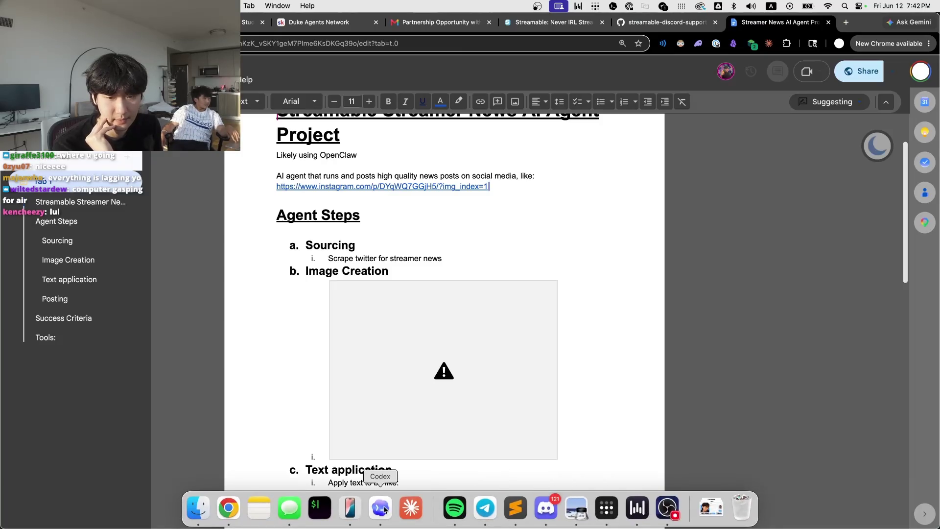
pyautogui.click(388, 513)
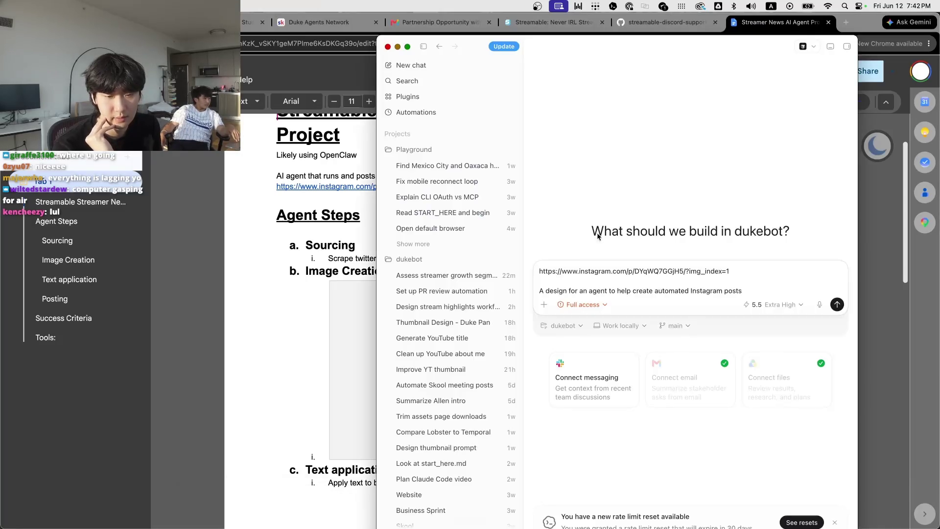
# Write the full brief on news-style Streamable posts sourced from Twitter, then select the link line
pyautogui.click(768, 293)
pyautogui.write('.')
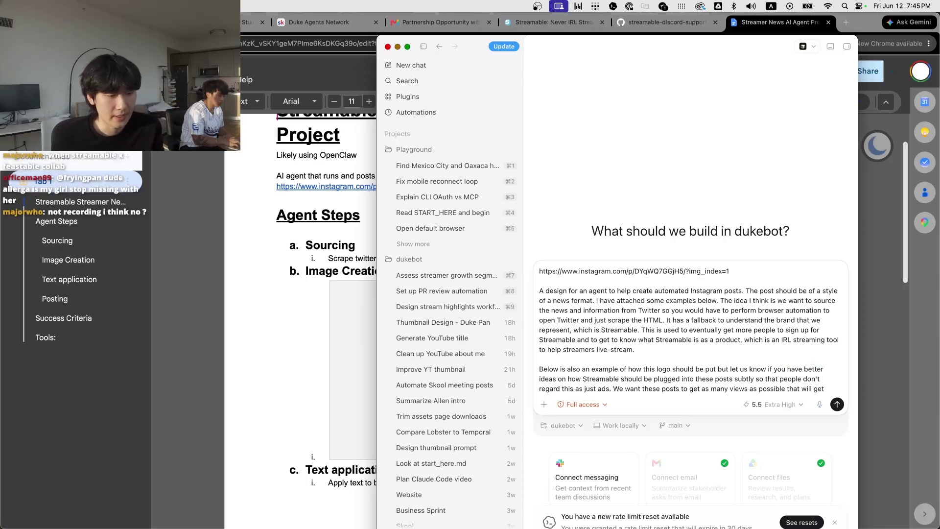
pyautogui.scroll(-4, 696, 329)
pyautogui.scroll(-1, 696, 329)
pyautogui.scroll(5, 696, 328)
pyautogui.press('super+a')
pyautogui.click(702, 309)
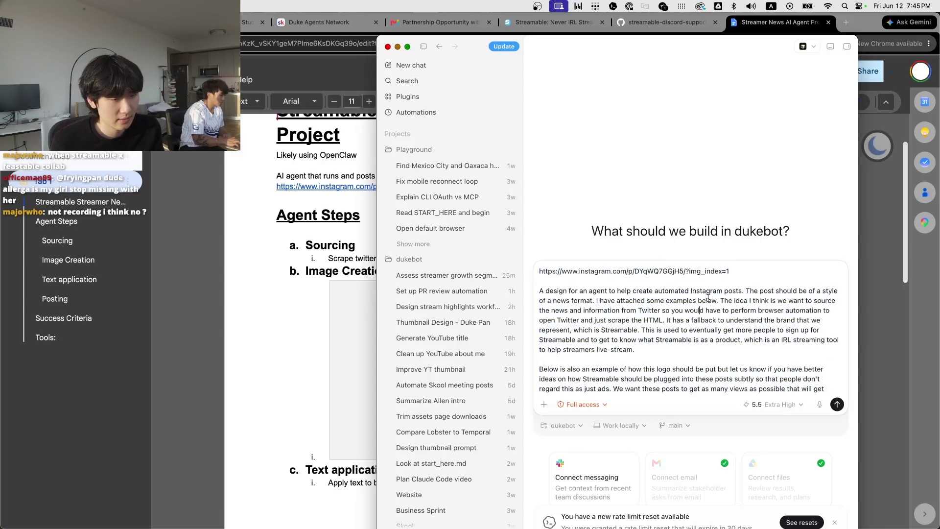
pyautogui.moveTo(732, 271); pyautogui.dragTo(538, 271)
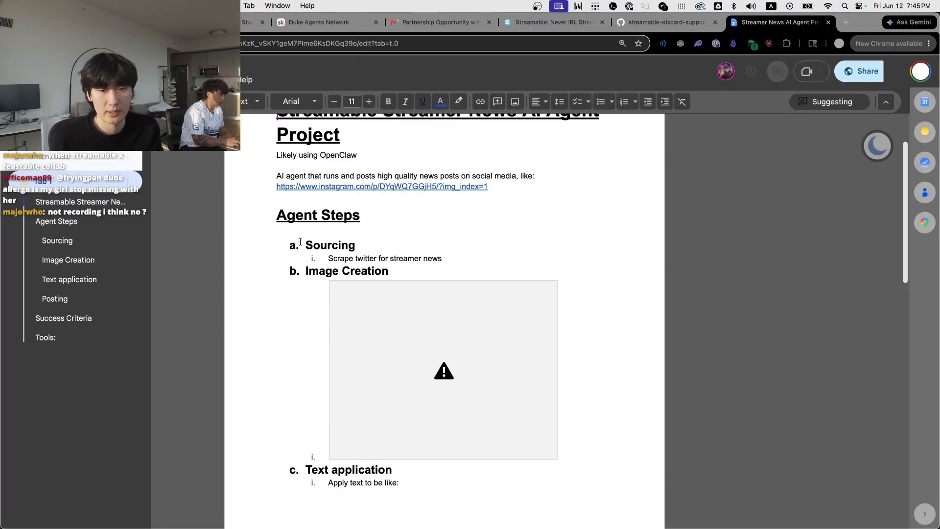
# Reopen the gosparq post in a new tab, screenshot its first slide and attach it to the Codex prompt
pyautogui.press('super+Tab')
pyautogui.press('super+t')
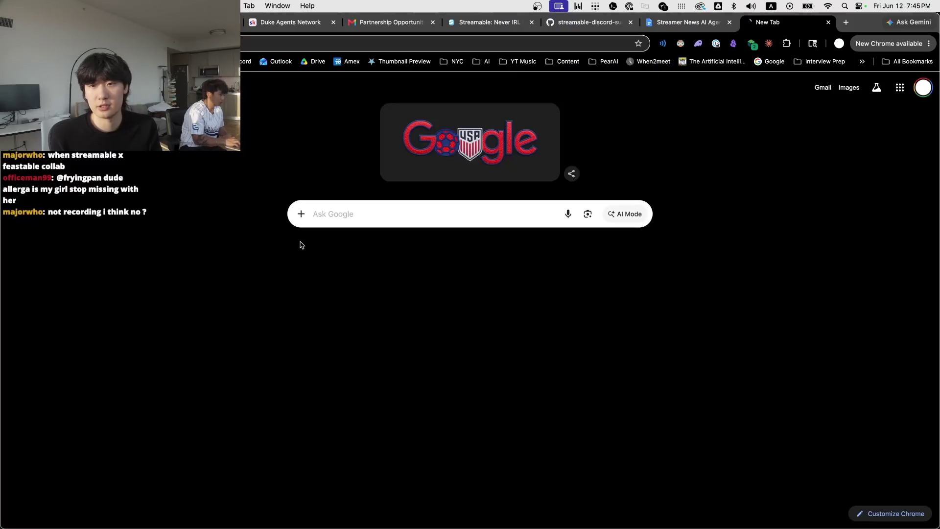
pyautogui.press('super+v')
pyautogui.press('Return')
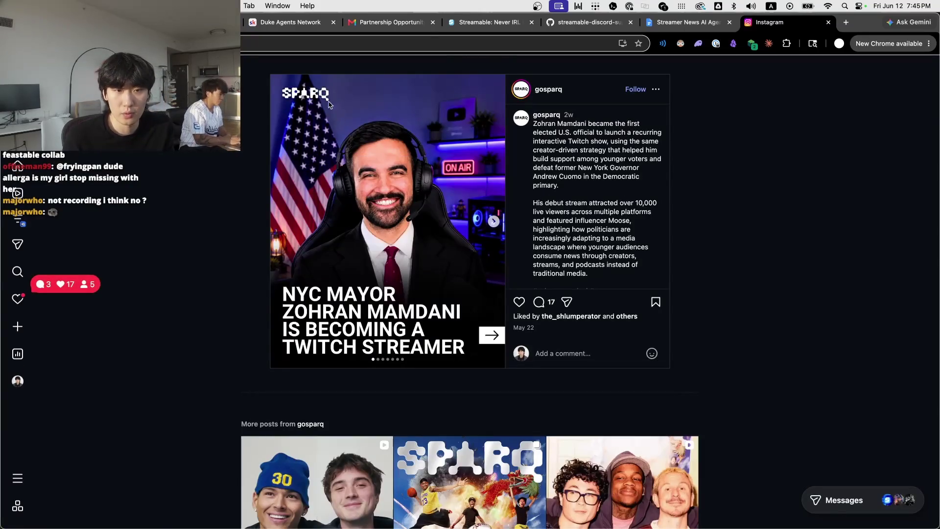
pyautogui.moveTo(248, 62); pyautogui.dragTo(699, 393)
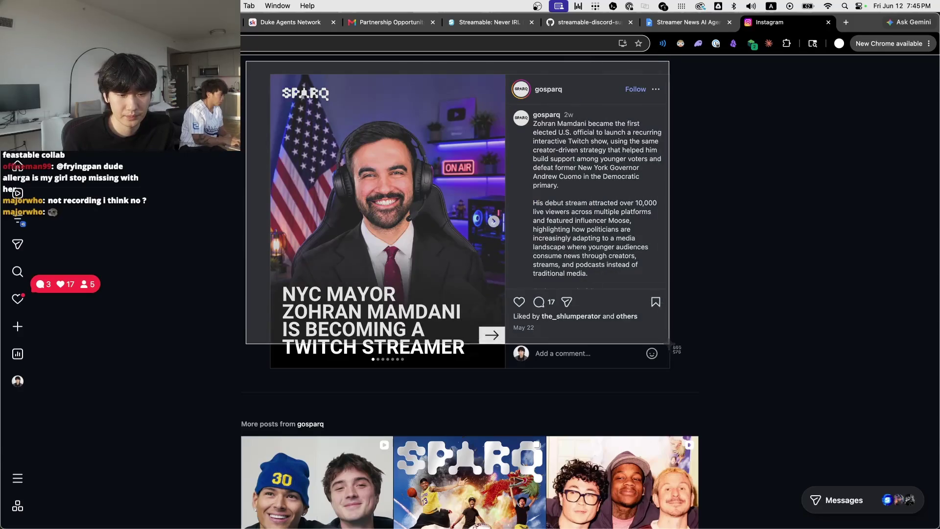
pyautogui.press('super+Tab')
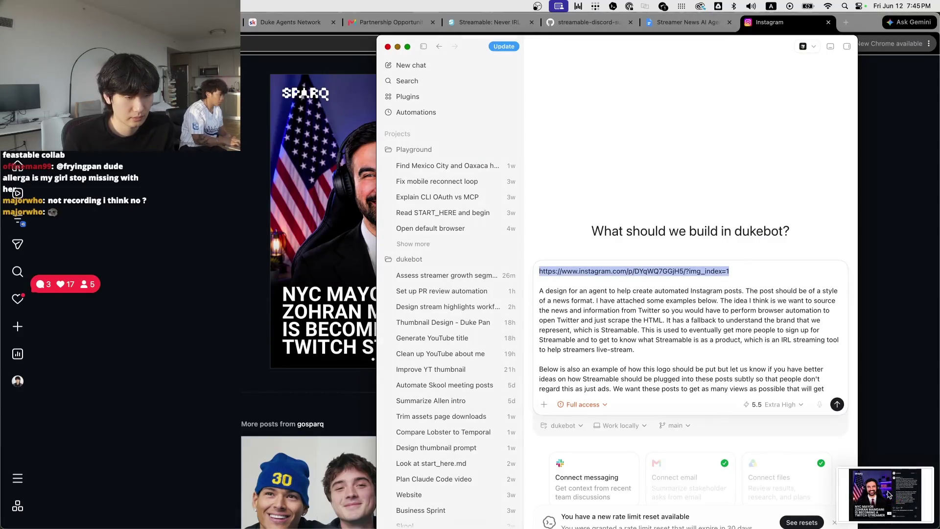
pyautogui.moveTo(885, 493); pyautogui.dragTo(718, 353)
# Screenshot the post's second slide and advance to the third while checking the prompt's link line
pyautogui.press('super+Tab')
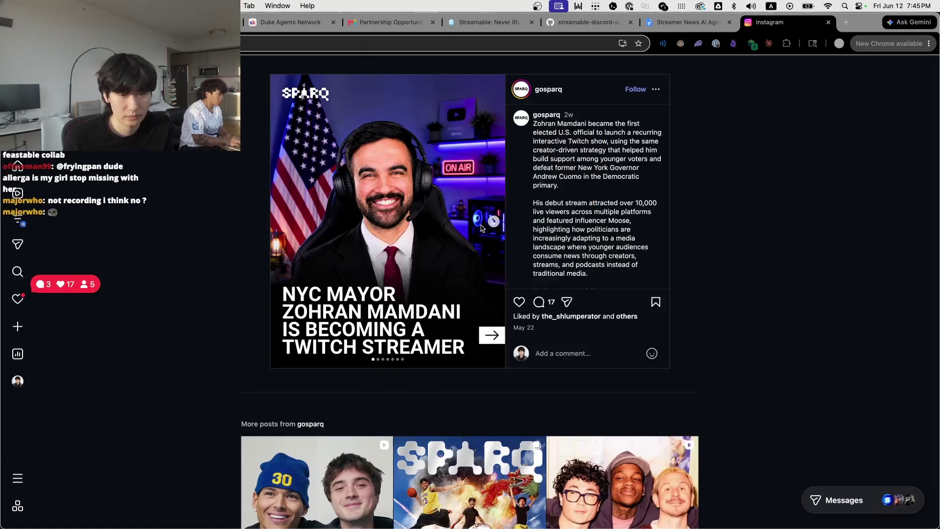
pyautogui.click(494, 221)
pyautogui.press('super+shift+4')
pyautogui.moveTo(255, 60); pyautogui.dragTo(687, 382)
pyautogui.press('super+Tab')
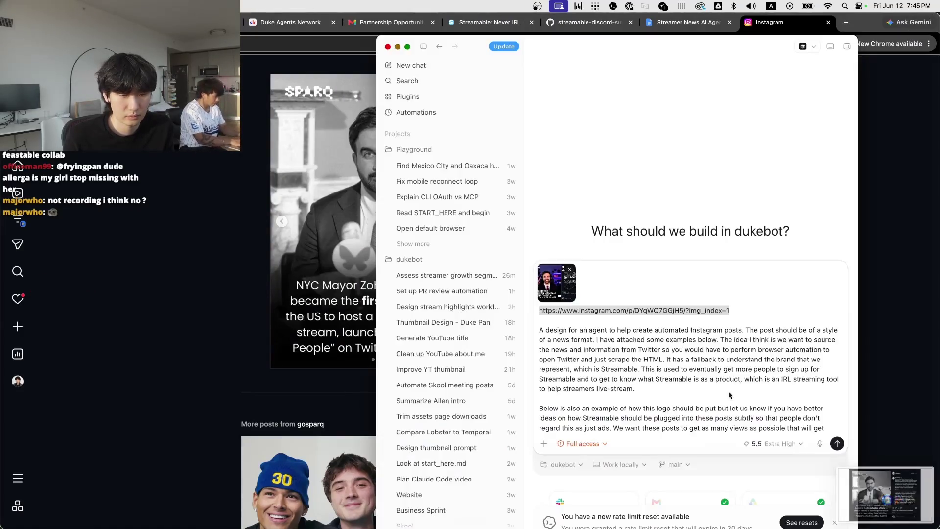
pyautogui.tripleClick(571, 310)
pyautogui.press('super+Tab')
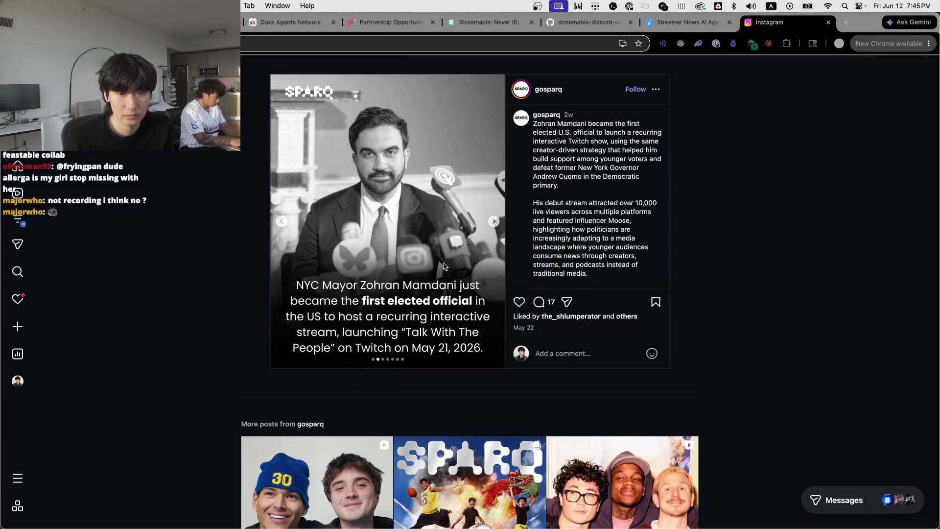
pyautogui.click(493, 222)
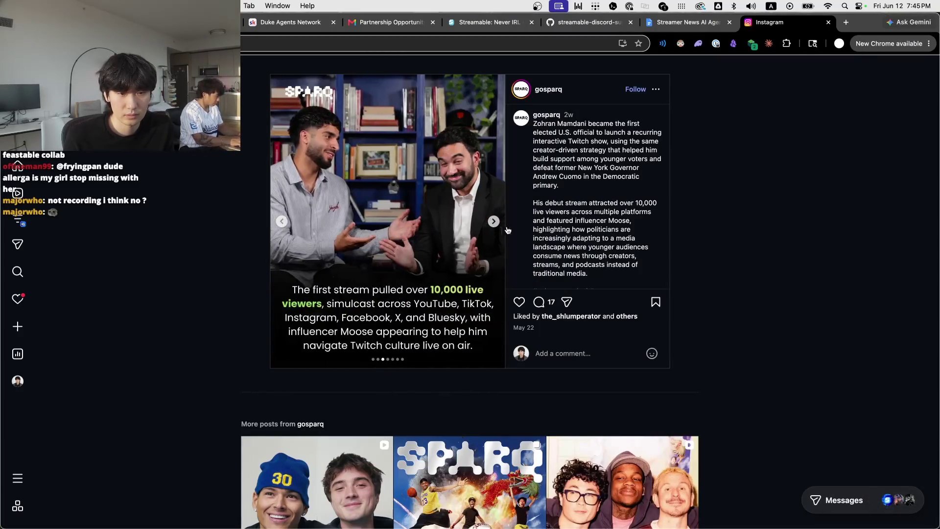
pyautogui.press('super+Tab')
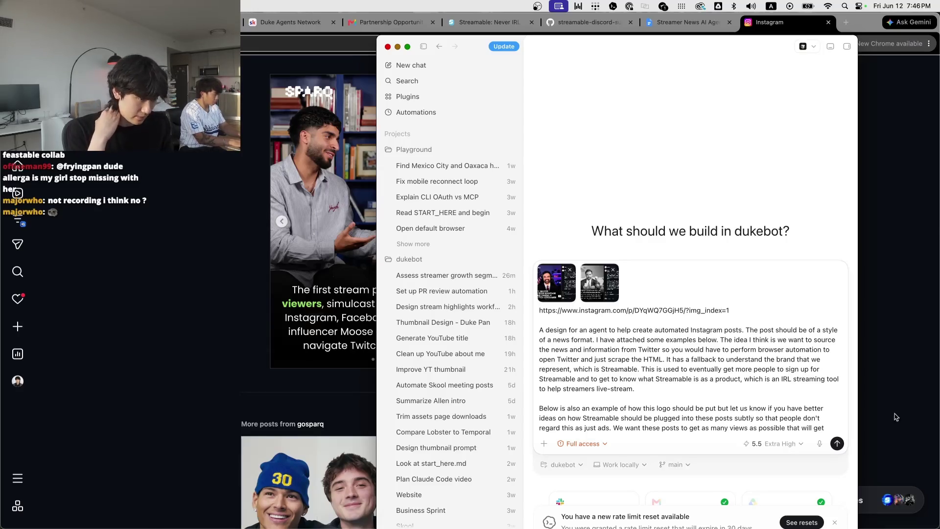
# Remove both attached post images and select the whole prompt text for copying
pyautogui.click(614, 270)
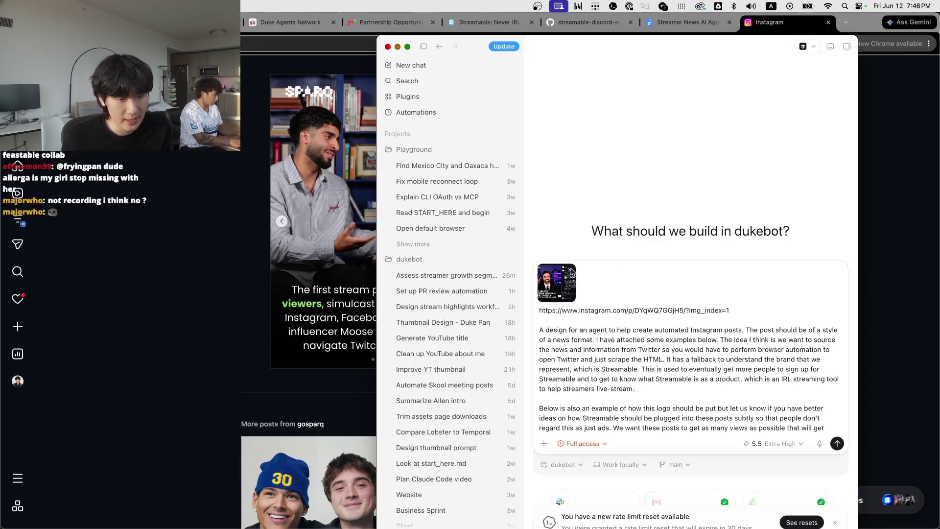
pyautogui.click(571, 271)
pyautogui.press('super+a')
pyautogui.hotkey('ctrl', 'c')
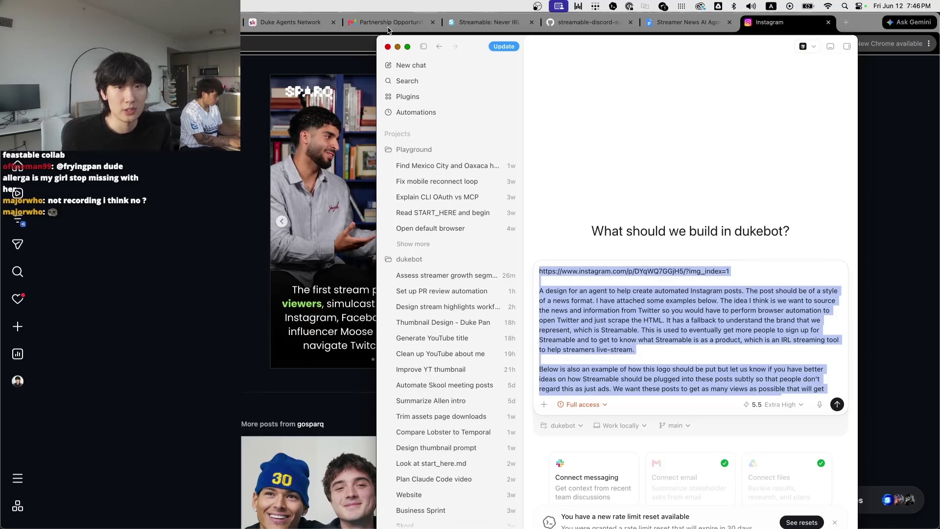
# Paste the copied agent prompt under a new 'Example prompt:' heading after 'Likely use OpenClaw'
pyautogui.press('super+w')
pyautogui.click(670, 22)
pyautogui.scroll(-10, 421, 330)
pyautogui.click(422, 397)
pyautogui.press('Return')
pyautogui.press('Return')
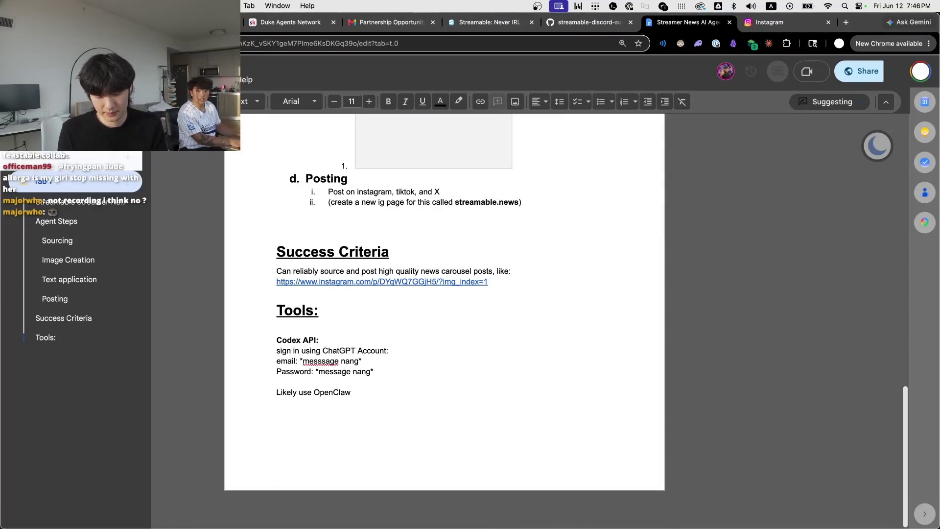
pyautogui.write('Example prompt:')
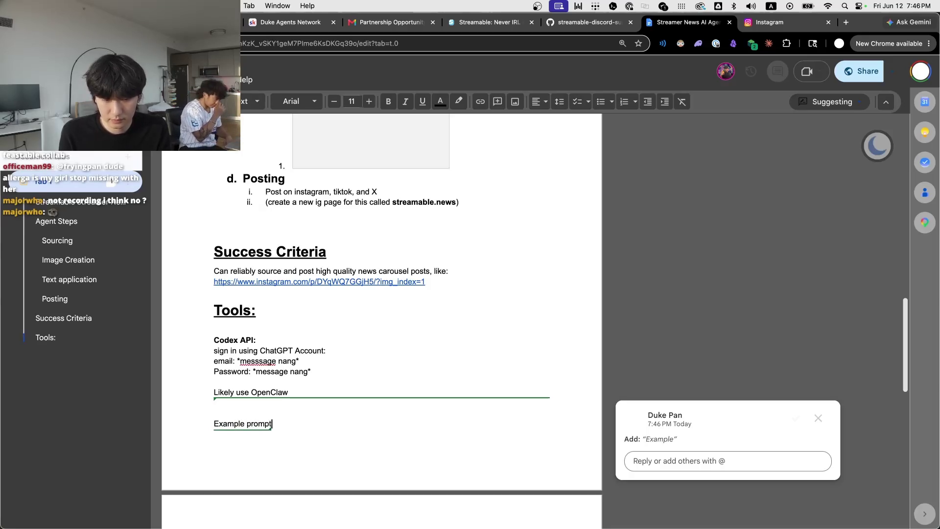
pyautogui.press('Return')
pyautogui.press('Return')
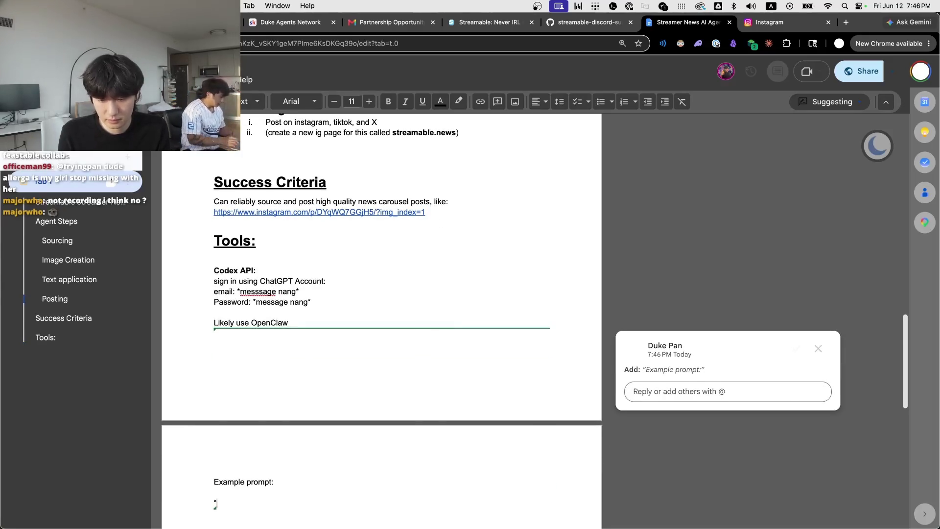
pyautogui.hotkey('ctrl', 'v')
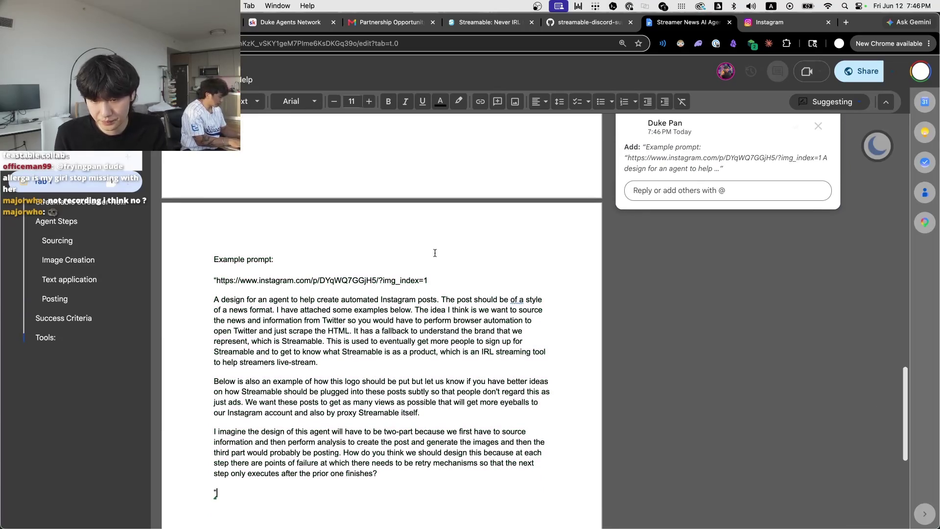
# Cut the pasted Instagram link line from the prompt and return to Codex
pyautogui.moveTo(426, 280); pyautogui.dragTo(215, 281)
pyautogui.press('super+x')
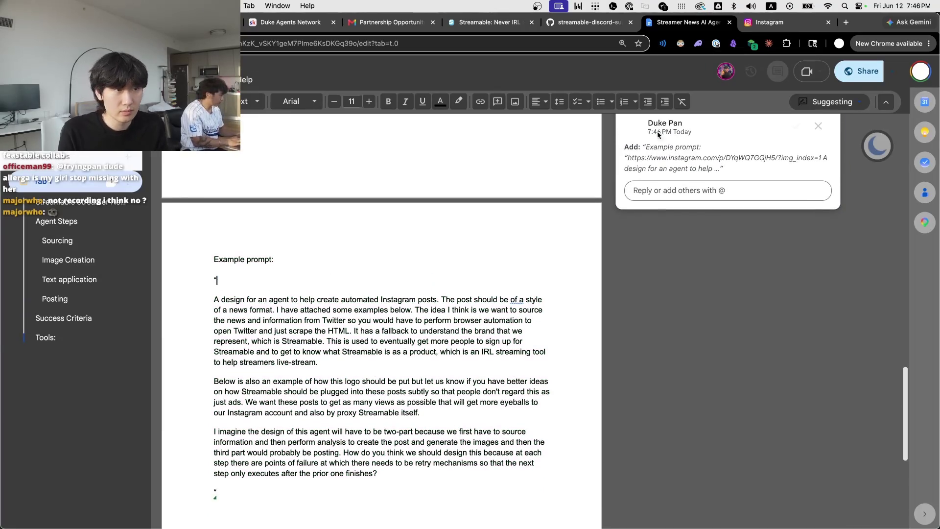
pyautogui.press('super+Tab')
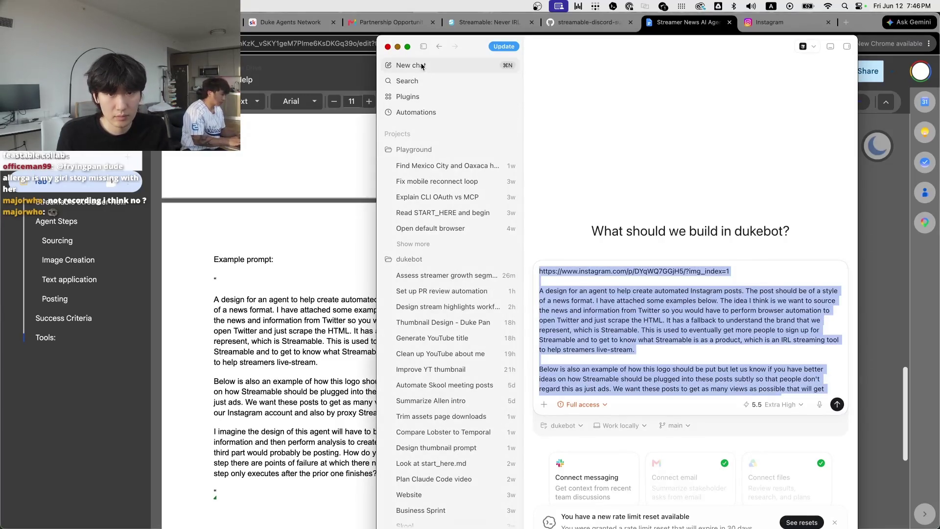
pyautogui.scroll(-8, 455, 294)
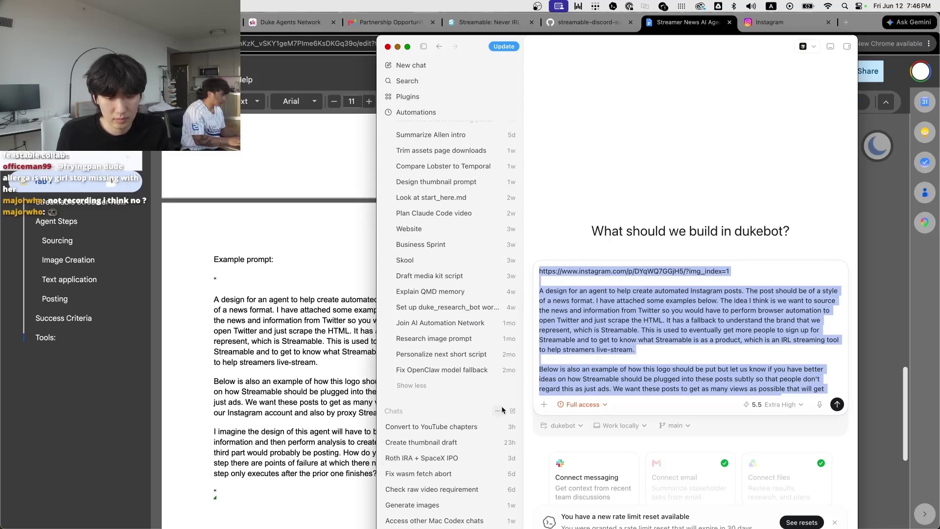
# In a fresh chat, append a closing note calling the brief a starting prompt and send it
pyautogui.click(564, 354)
pyautogui.click(691, 370)
pyautogui.scroll(-3, 694, 352)
pyautogui.press('Return')
pyautogui.press('Return')
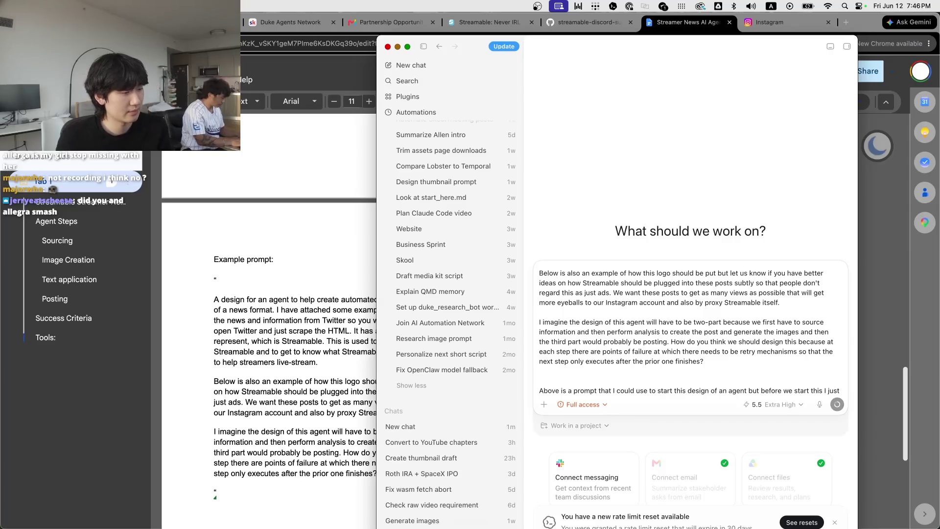
pyautogui.press('Return')
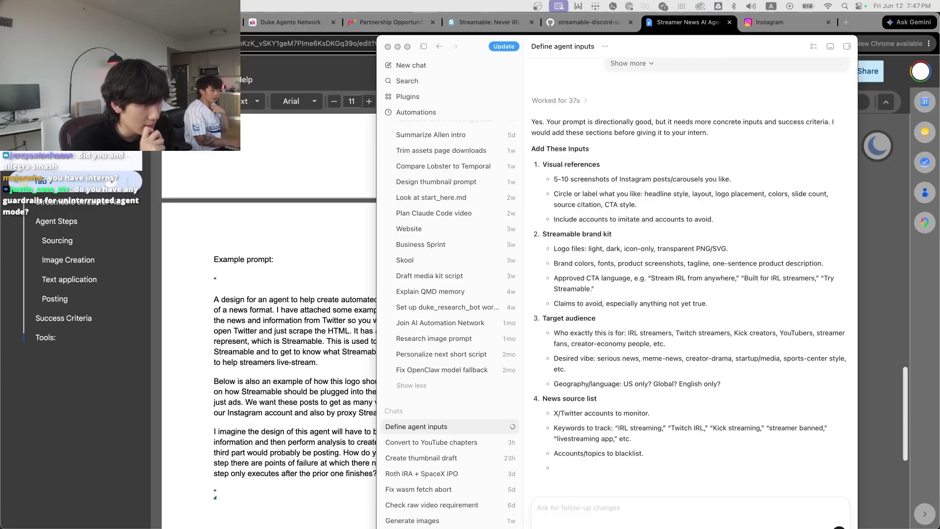
pyautogui.scroll(5, 688, 378)
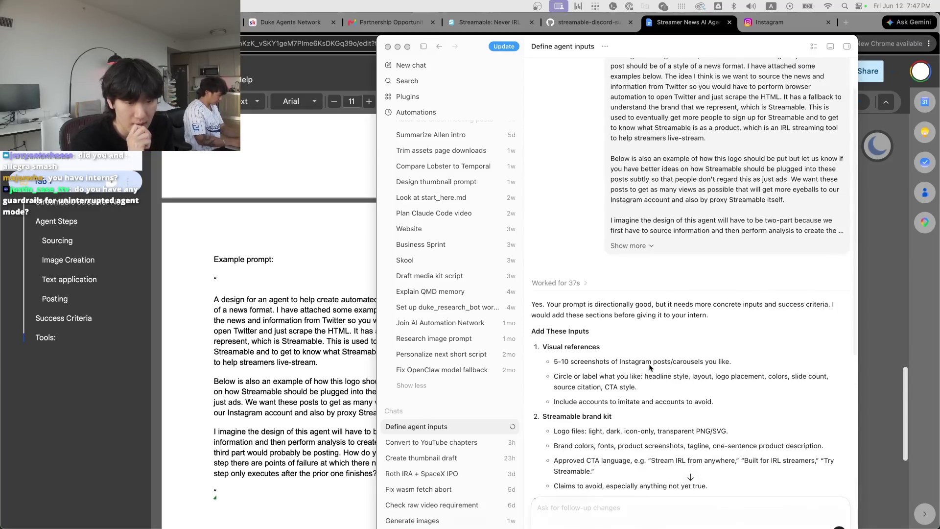
pyautogui.scroll(-4, 650, 367)
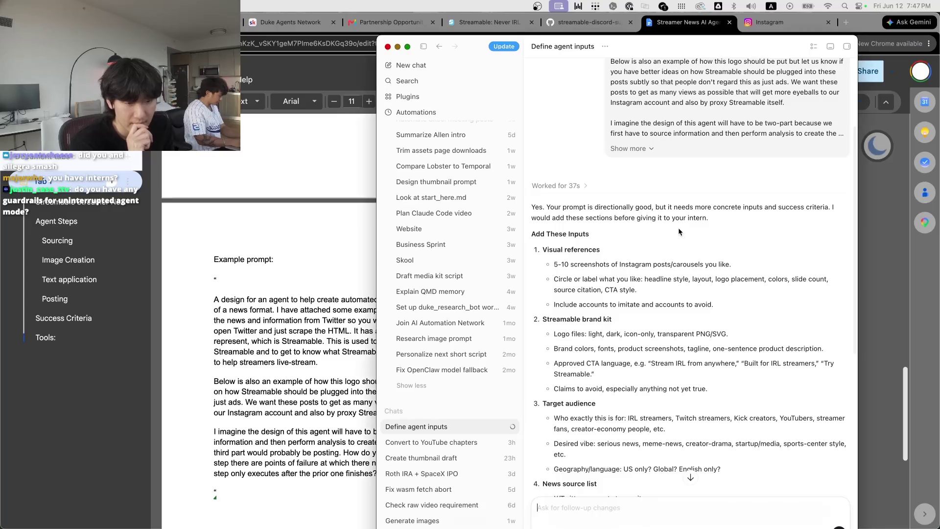
pyautogui.scroll(-1, 673, 249)
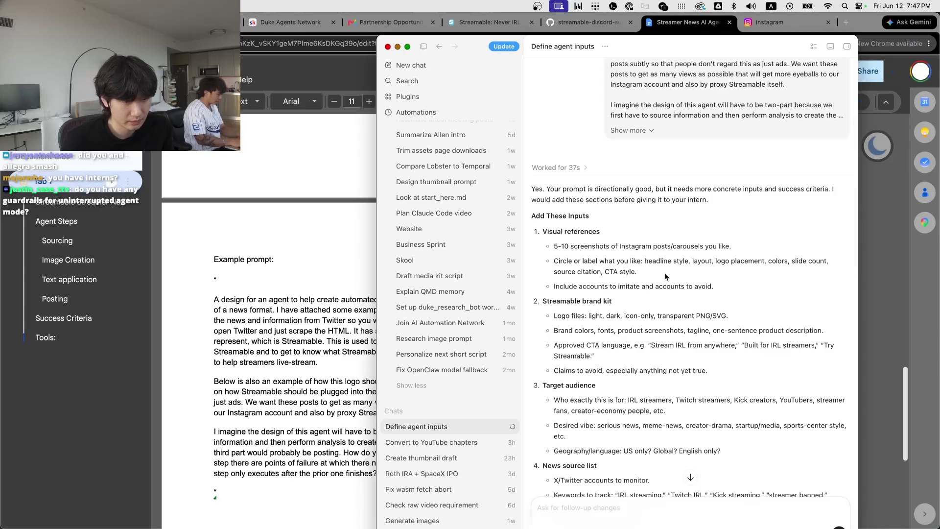
pyautogui.scroll(-1, 644, 224)
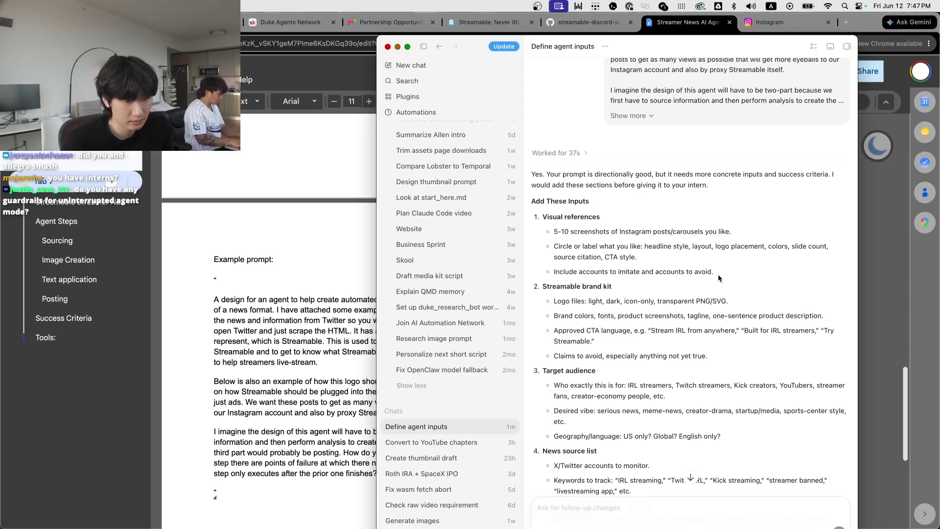
# Select Codex's '5-10 screenshots of Instagram posts/carousels you like' suggestion
pyautogui.tripleClick(668, 234)
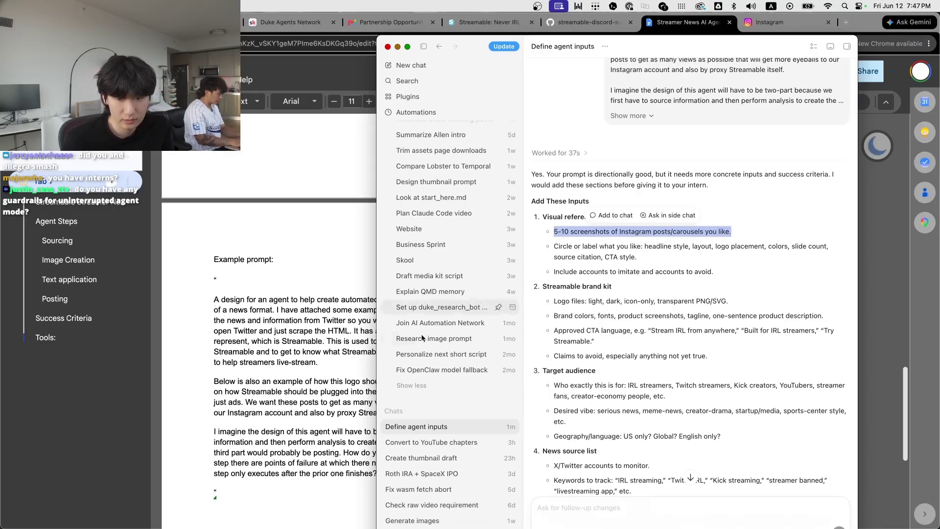
# Add a 'TO add:' list after 'finishes?' with the 5-10 Instagram screenshots item
pyautogui.click(259, 485)
pyautogui.click(390, 473)
pyautogui.press('Return')
pyautogui.press('Return')
pyautogui.write('TO add:')
pyautogui.press('Return')
pyautogui.write('-')
pyautogui.press('super+v')
pyautogui.press('Return')
pyautogui.press('Return')
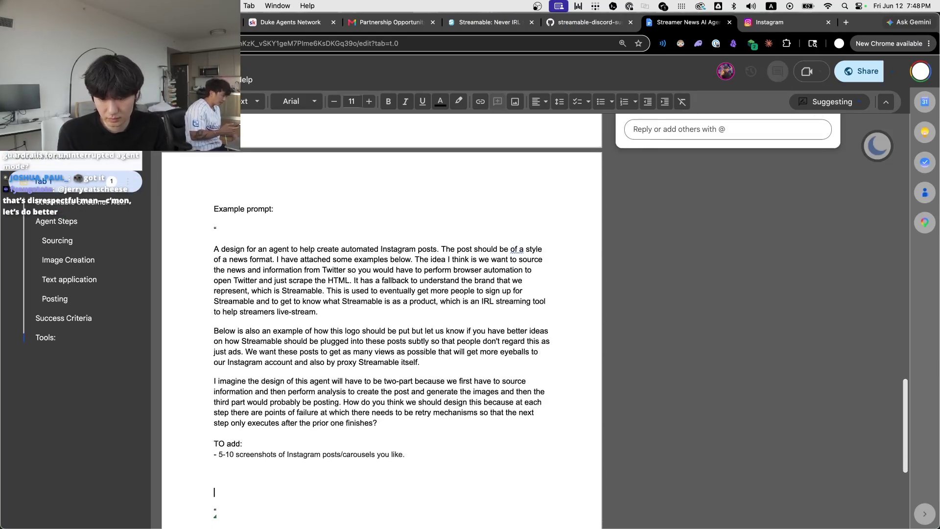